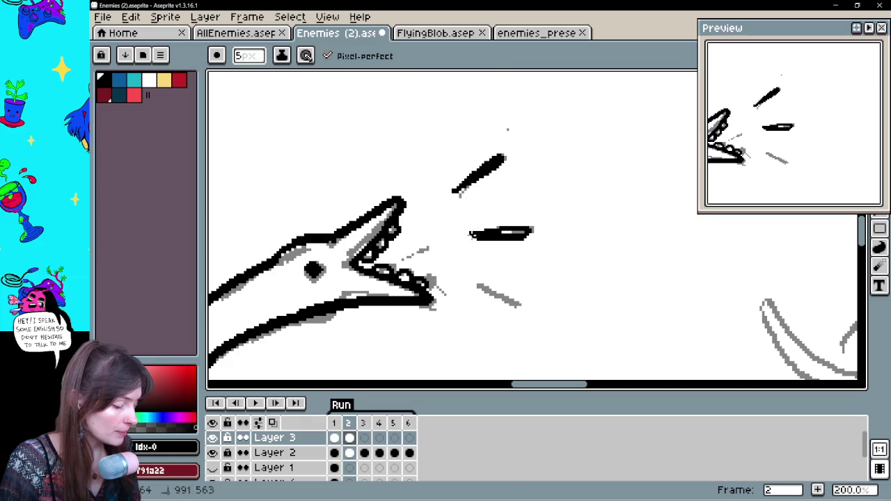
- Replace the thick honk line with thinner black honk lines beside the beak on frame 2
{"action": "key", "text": "ctrl+z"}
{"action": "left_click_drag", "start_coordinate": [478, 233], "coordinate": [533, 229]}
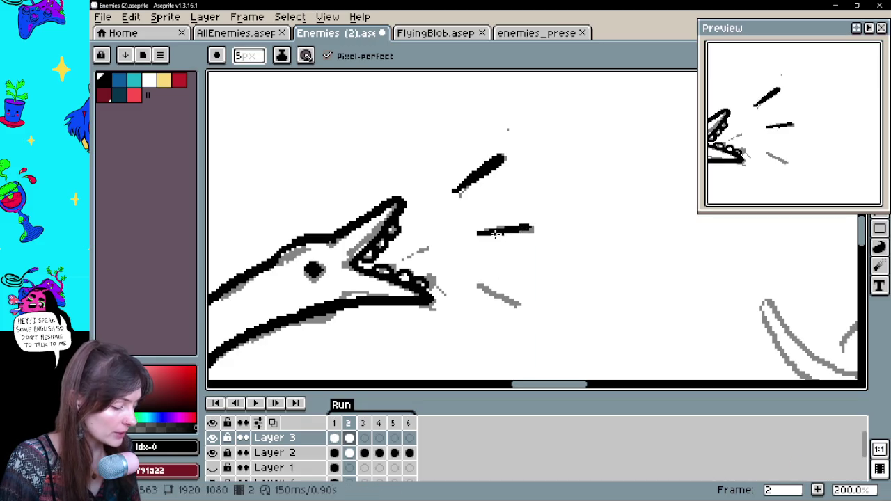
{"action": "mouse_move", "coordinate": [474, 284]}
{"action": "left_mouse_down"}
{"action": "mouse_move", "coordinate": [518, 306]}
{"action": "mouse_move", "coordinate": [730, 247]}
{"action": "mouse_move", "coordinate": [629, 119]}
{"action": "mouse_move", "coordinate": [599, 200]}
{"action": "mouse_move", "coordinate": [480, 293]}
{"action": "left_mouse_up"}
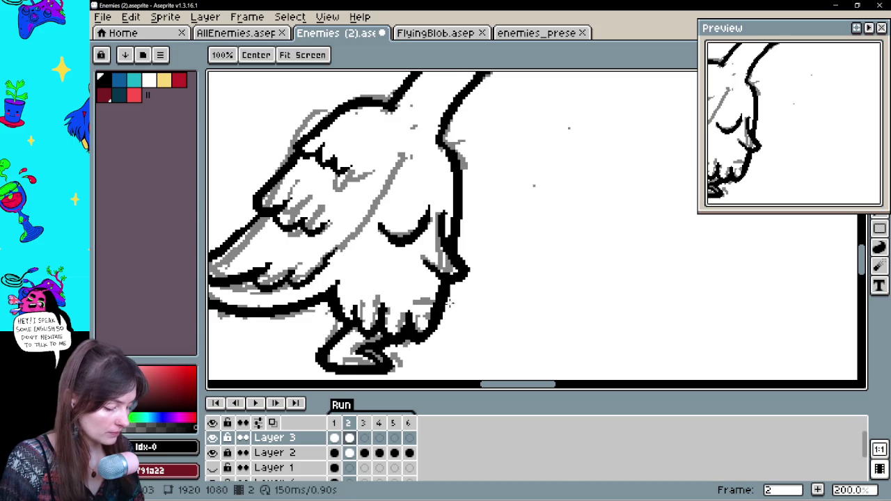
- Compare frame 2 with frame 1 and ink the black line under the goose's leg
{"action": "left_click", "coordinate": [335, 438]}
{"action": "left_click", "coordinate": [349, 437]}
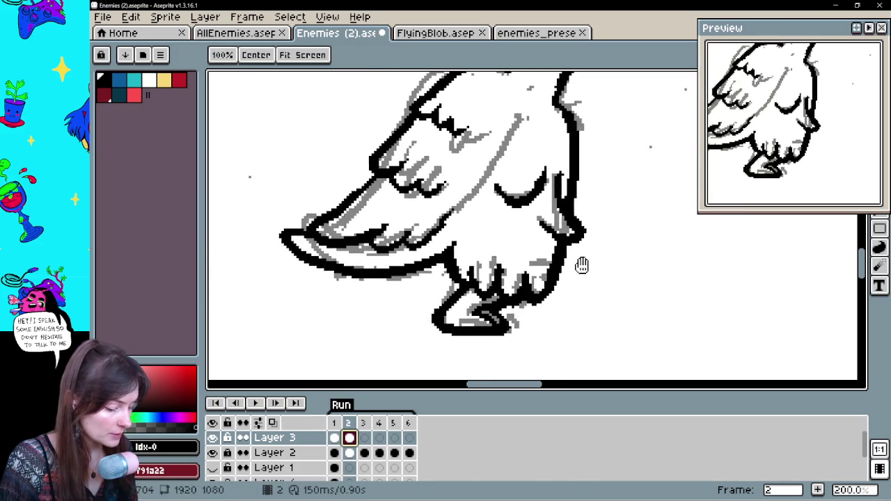
{"action": "left_click", "coordinate": [335, 438]}
{"action": "left_click", "coordinate": [350, 437]}
{"action": "key", "text": "ctrl+z"}
{"action": "key", "text": "ctrl+z"}
{"action": "mouse_move", "coordinate": [348, 316]}
{"action": "left_mouse_down"}
{"action": "mouse_move", "coordinate": [289, 335]}
{"action": "mouse_move", "coordinate": [325, 341]}
{"action": "left_mouse_up"}
{"action": "key", "text": "ctrl+z"}
- Touch up the feet strokes by erasing and undoing, then zoom out to see the whole goose
{"action": "key", "text": "e"}
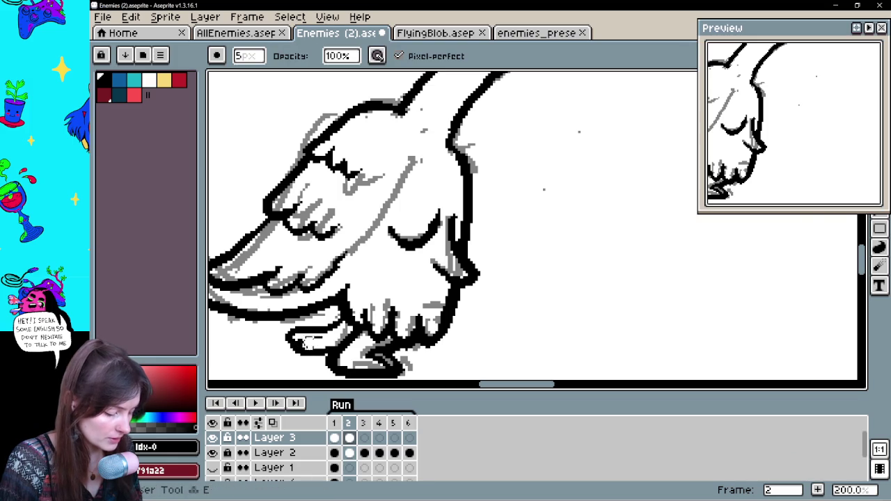
{"action": "key", "text": "b"}
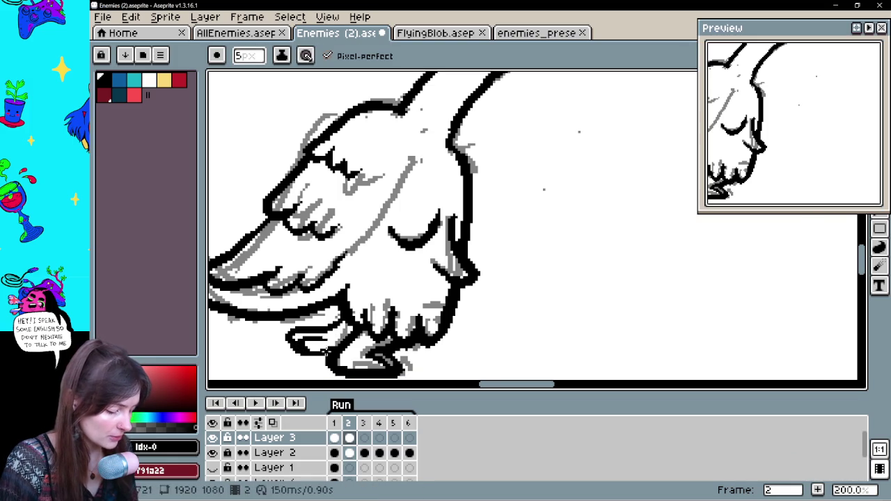
{"action": "key", "text": "e"}
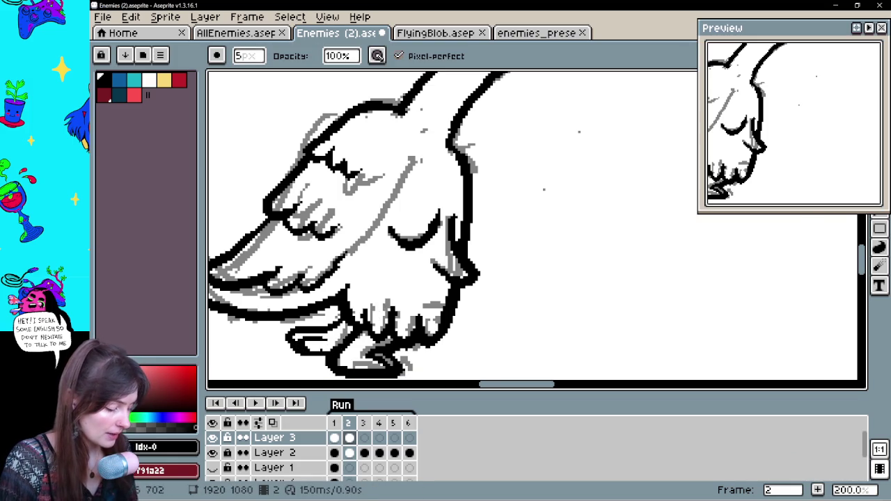
{"action": "left_click_drag", "start_coordinate": [404, 305], "coordinate": [495, 282]}
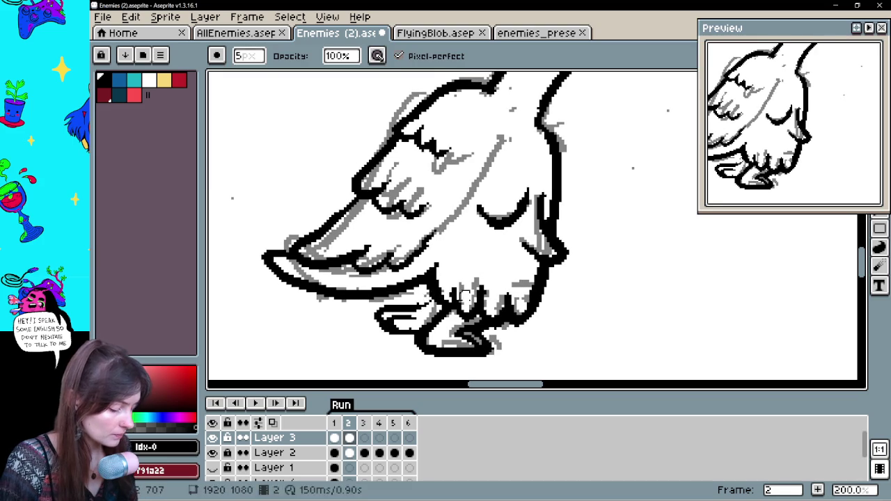
{"action": "key", "text": "b"}
{"action": "key", "text": "ctrl+z"}
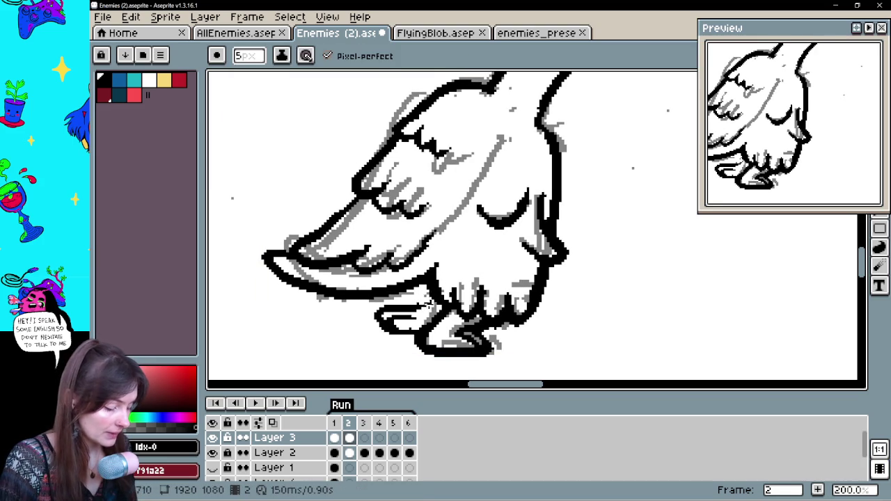
{"action": "key", "text": "ctrl+z"}
{"action": "key", "text": "e"}
{"action": "key", "text": "b"}
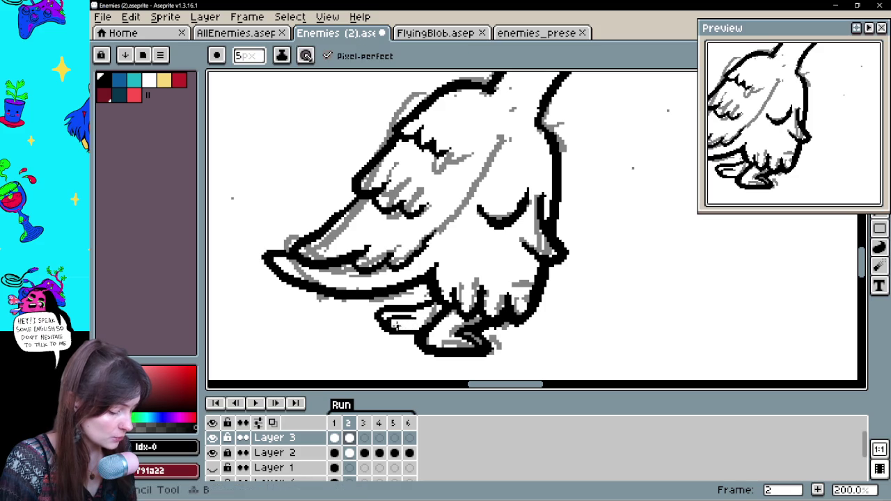
{"action": "scroll", "coordinate": [398, 339], "scroll_direction": "down", "scroll_amount": 1}
{"action": "scroll", "coordinate": [484, 292], "scroll_direction": "down", "scroll_amount": 1}
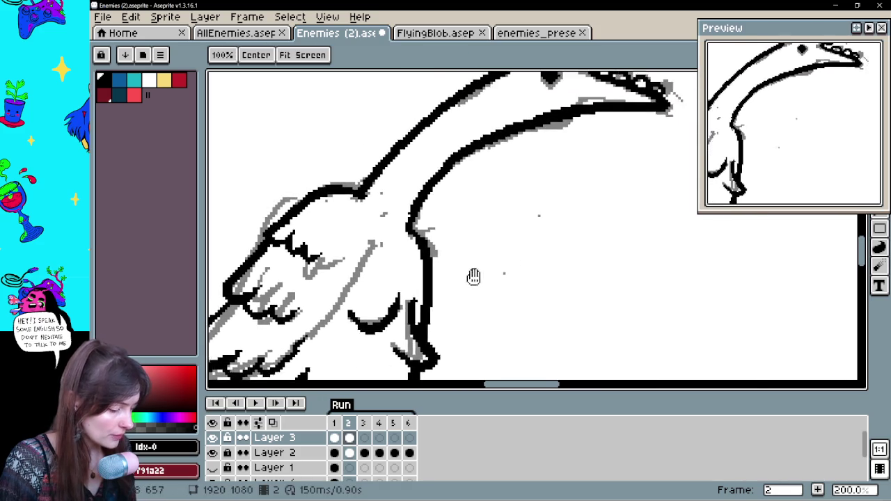
{"action": "key", "text": "ctrl"}
{"action": "scroll", "coordinate": [434, 274], "scroll_direction": "down", "scroll_amount": 2}
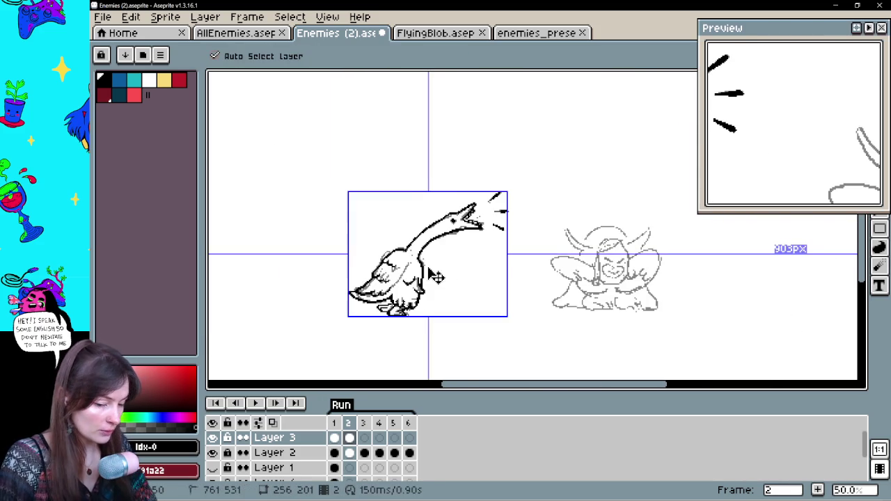
- Draw dark detail strokes across the goose's wing on frame 2, panning to reframe the goose
{"action": "scroll", "coordinate": [429, 273], "scroll_direction": "up", "scroll_amount": 1}
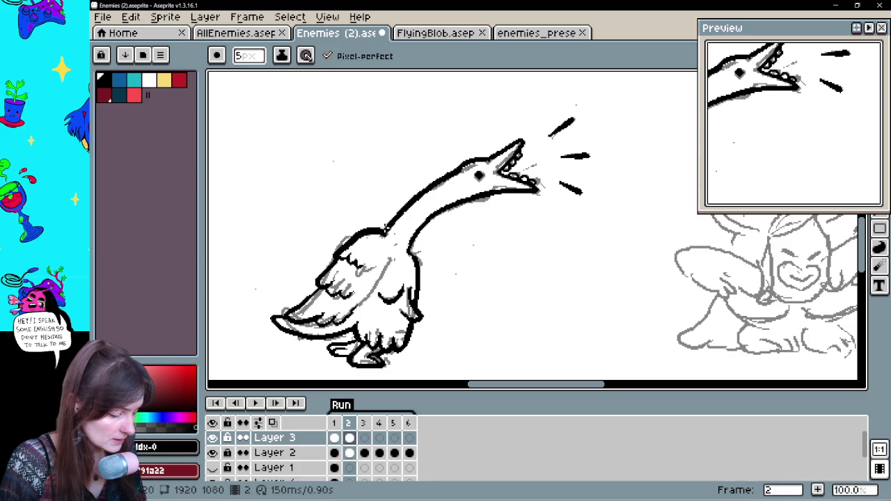
{"action": "left_click_drag", "start_coordinate": [323, 270], "coordinate": [312, 291]}
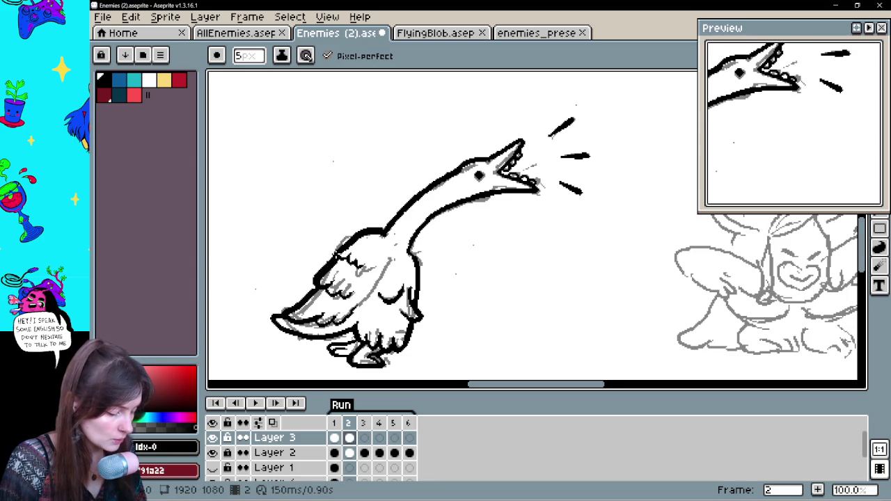
{"action": "left_click_drag", "start_coordinate": [272, 319], "coordinate": [289, 285]}
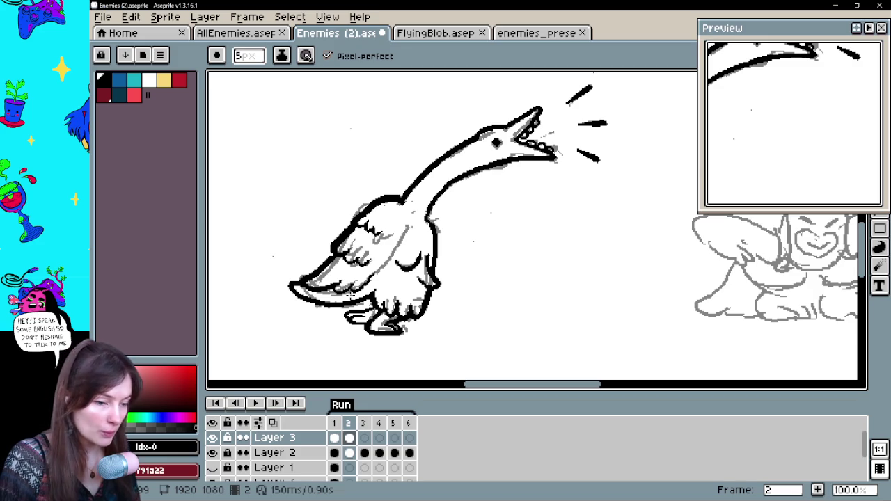
{"action": "key", "text": "space"}
{"action": "mouse_move", "coordinate": [469, 298]}
{"action": "left_mouse_down"}
{"action": "mouse_move", "coordinate": [502, 251]}
{"action": "mouse_move", "coordinate": [458, 267]}
{"action": "mouse_move", "coordinate": [461, 302]}
{"action": "left_mouse_up"}
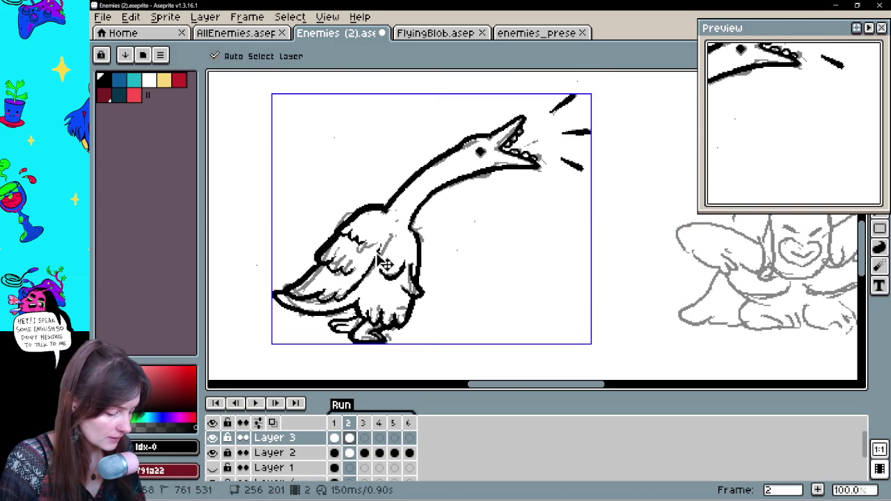
{"action": "left_click", "coordinate": [335, 438]}
{"action": "left_click", "coordinate": [349, 438]}
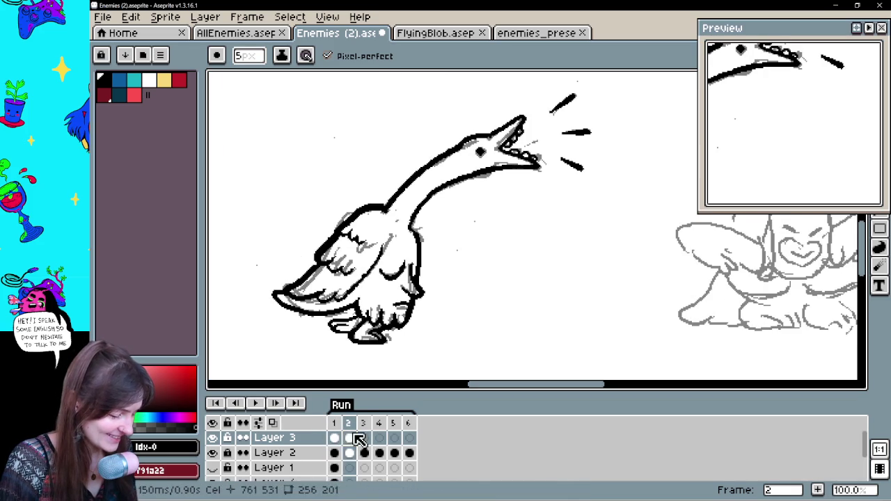
{"action": "left_click", "coordinate": [336, 439]}
{"action": "left_click", "coordinate": [349, 438]}
{"action": "left_click", "coordinate": [335, 438]}
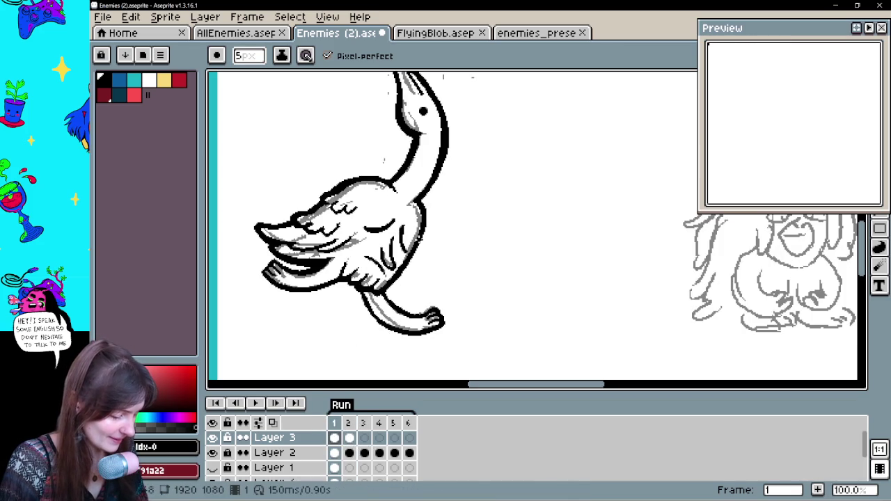
{"action": "key", "text": "h"}
{"action": "left_click_drag", "start_coordinate": [474, 230], "coordinate": [470, 252]}
{"action": "left_click", "coordinate": [349, 438]}
{"action": "left_click", "coordinate": [335, 438]}
{"action": "left_click", "coordinate": [349, 438]}
{"action": "key", "text": "e"}
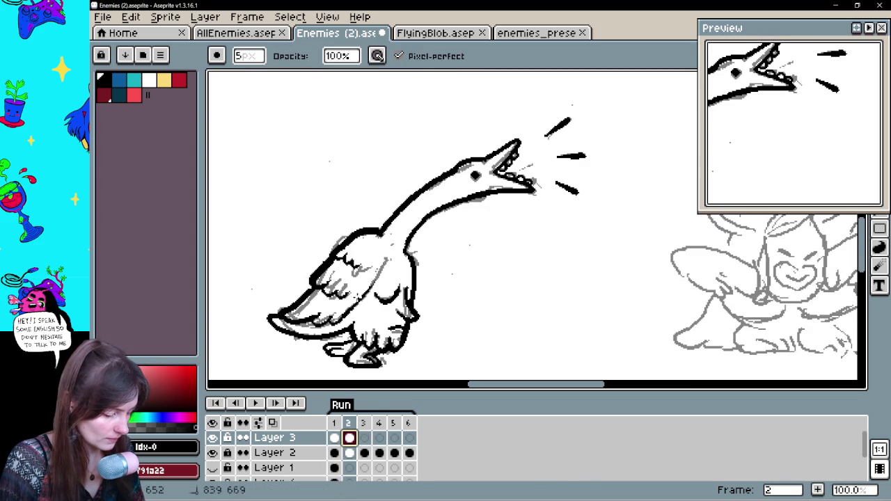
{"action": "left_click_drag", "start_coordinate": [477, 302], "coordinate": [478, 284]}
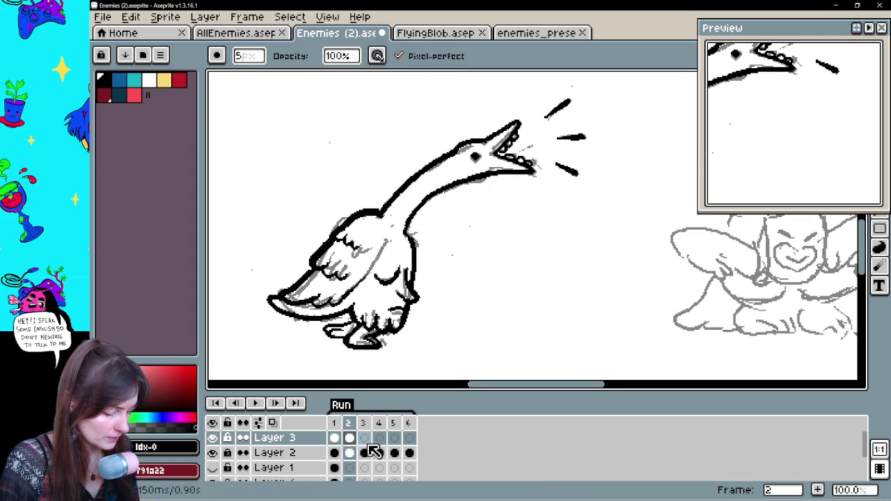
{"action": "left_click", "coordinate": [364, 439]}
{"action": "left_click", "coordinate": [349, 439]}
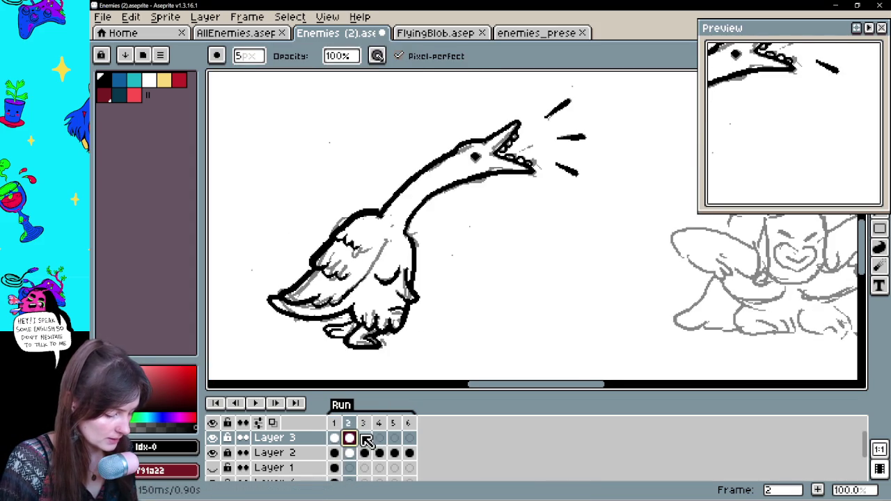
{"action": "left_click", "coordinate": [364, 439]}
{"action": "left_click_drag", "start_coordinate": [439, 305], "coordinate": [462, 288]}
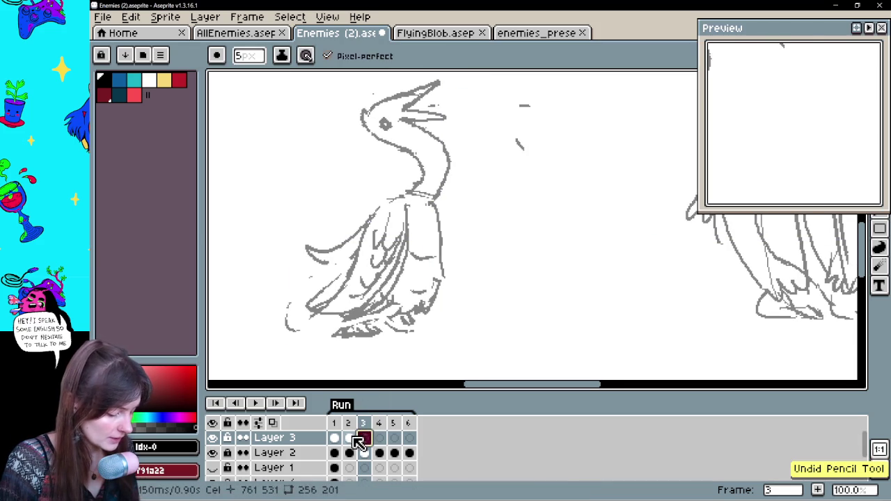
{"action": "left_click", "coordinate": [335, 439]}
{"action": "left_click", "coordinate": [353, 439]}
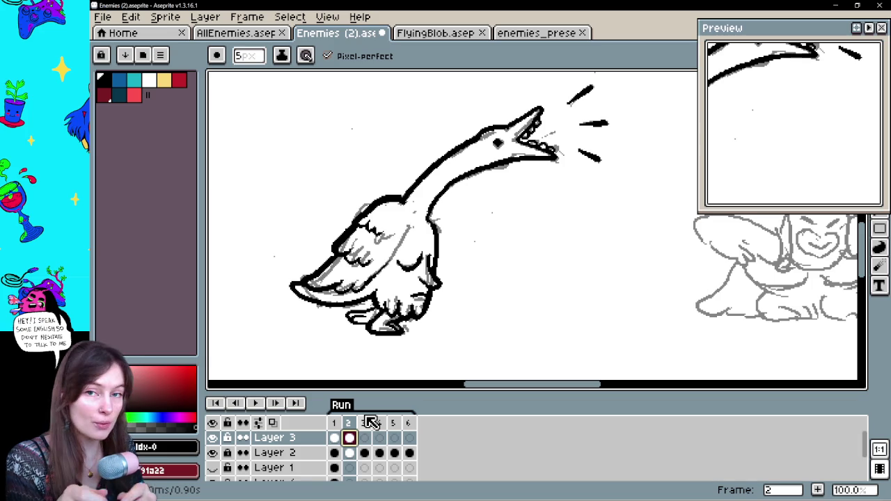
{"action": "mouse_move", "coordinate": [554, 272]}
{"action": "left_mouse_down"}
{"action": "mouse_move", "coordinate": [542, 257]}
{"action": "mouse_move", "coordinate": [495, 261]}
{"action": "left_mouse_up"}
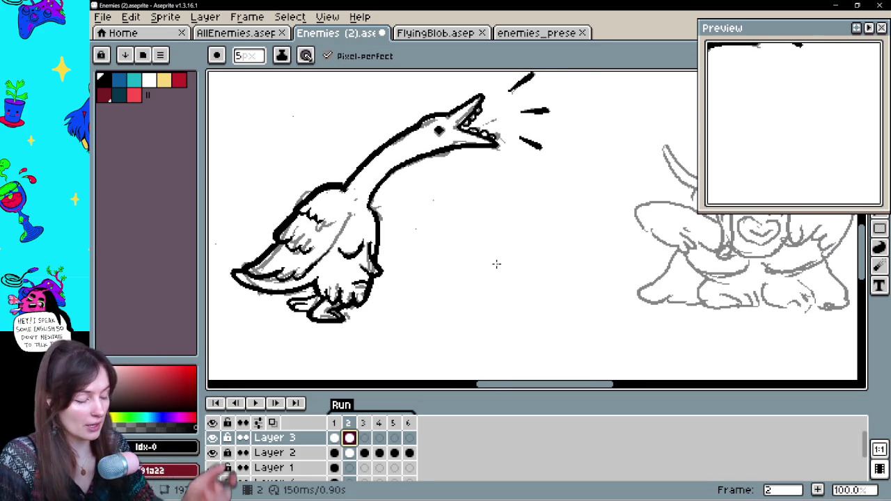
- Draw a freehand oval face beside the goose and a second oval face to its right
{"action": "mouse_move", "coordinate": [491, 188]}
{"action": "left_mouse_down"}
{"action": "mouse_move", "coordinate": [458, 270]}
{"action": "mouse_move", "coordinate": [491, 187]}
{"action": "mouse_move", "coordinate": [457, 280]}
{"action": "mouse_move", "coordinate": [484, 288]}
{"action": "mouse_move", "coordinate": [504, 231]}
{"action": "mouse_move", "coordinate": [424, 251]}
{"action": "left_mouse_up"}
{"action": "key", "text": "ctrl+z"}
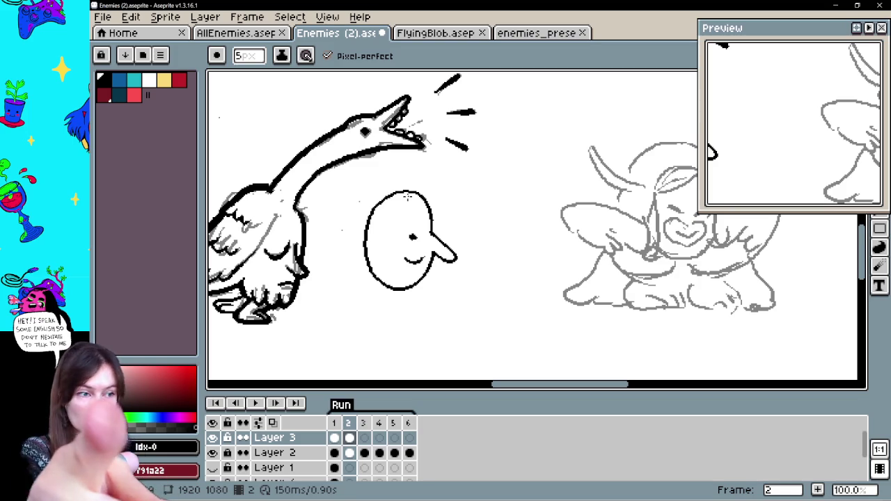
{"action": "mouse_move", "coordinate": [477, 220]}
{"action": "left_mouse_down"}
{"action": "mouse_move", "coordinate": [491, 196]}
{"action": "mouse_move", "coordinate": [554, 221]}
{"action": "left_mouse_up"}
{"action": "mouse_move", "coordinate": [491, 192]}
{"action": "left_mouse_down"}
{"action": "mouse_move", "coordinate": [477, 278]}
{"action": "mouse_move", "coordinate": [536, 289]}
{"action": "mouse_move", "coordinate": [514, 180]}
{"action": "left_mouse_up"}
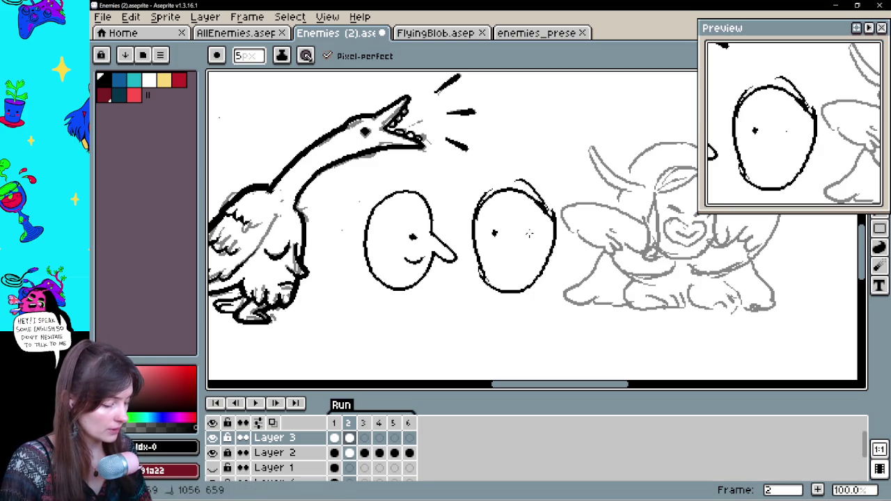
- Redraw the middle face's smiling mouth and add a curved arrow from the left face to it
{"action": "left_click_drag", "start_coordinate": [557, 256], "coordinate": [541, 242]}
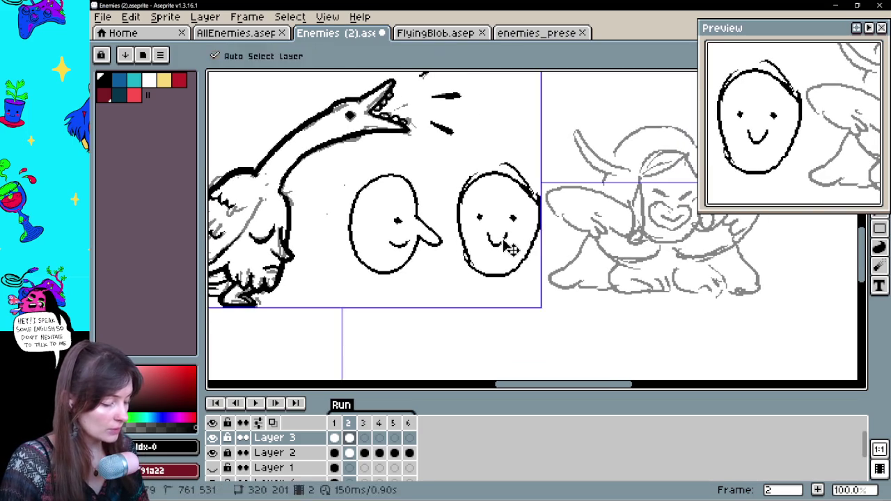
{"action": "key", "text": "ctrl+z"}
{"action": "left_click_drag", "start_coordinate": [497, 223], "coordinate": [498, 243]}
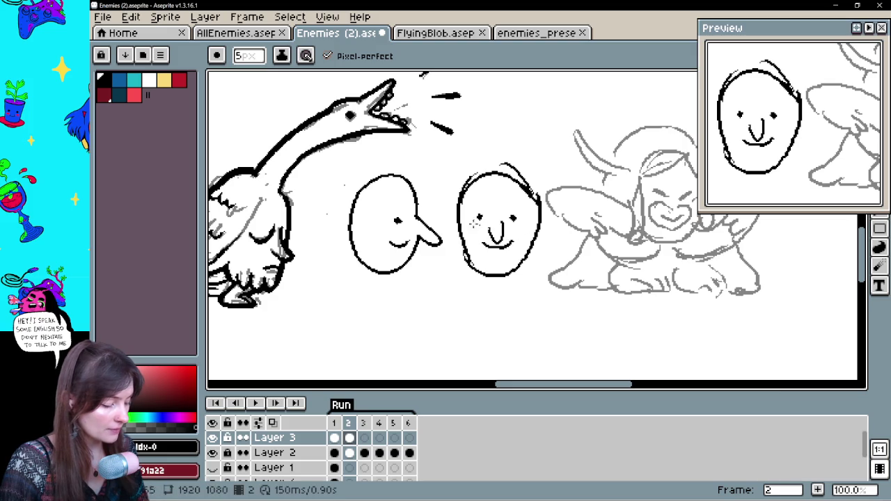
{"action": "left_click_drag", "start_coordinate": [395, 162], "coordinate": [468, 163]}
{"action": "left_click_drag", "start_coordinate": [459, 155], "coordinate": [458, 167]}
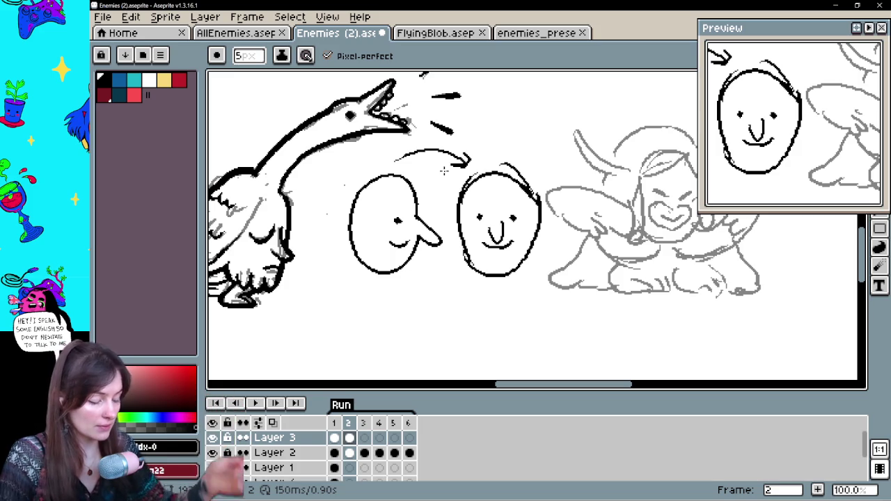
{"action": "left_click", "coordinate": [272, 423]}
- Hide the onion skins and lasso-select the middle face drawing
{"action": "left_click_drag", "start_coordinate": [213, 128], "coordinate": [304, 190]}
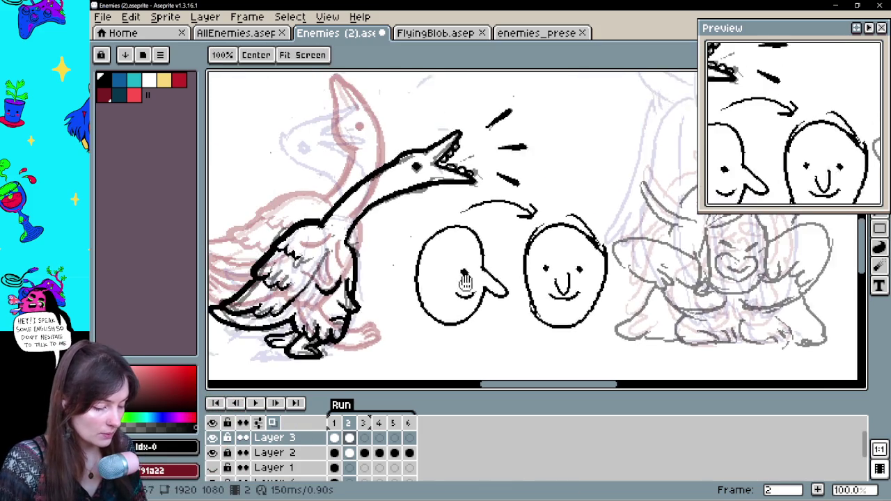
{"action": "left_click_drag", "start_coordinate": [515, 261], "coordinate": [434, 234]}
{"action": "left_click", "coordinate": [272, 422]}
{"action": "key", "text": "q"}
{"action": "left_click_drag", "start_coordinate": [526, 334], "coordinate": [554, 185]}
{"action": "left_click_drag", "start_coordinate": [449, 230], "coordinate": [487, 317]}
- Compare the face across frames 1–4, turn on onion skins on frame 3, and drop the selection
{"action": "left_click", "coordinate": [380, 439]}
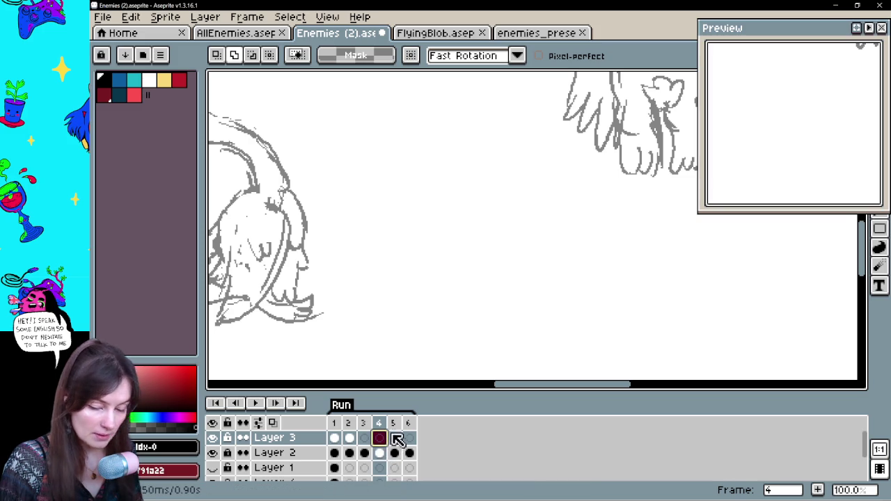
{"action": "left_click", "coordinate": [407, 438]}
{"action": "left_click", "coordinate": [334, 437]}
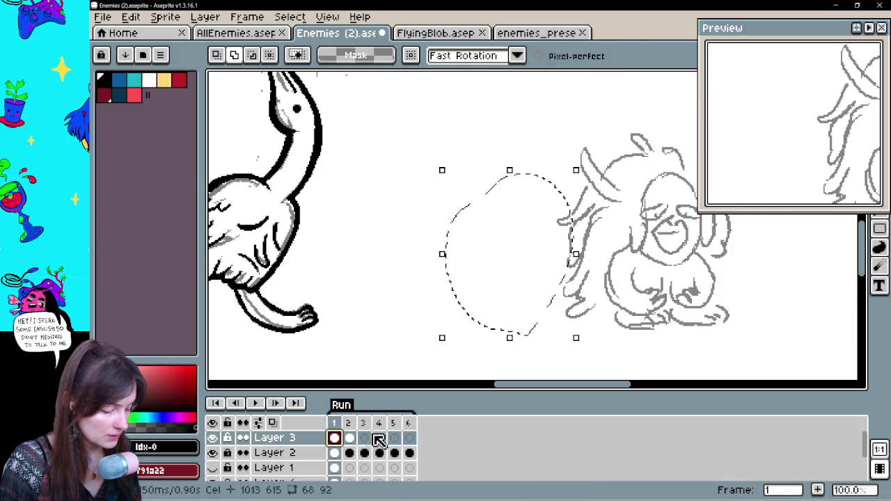
{"action": "left_click", "coordinate": [349, 437]}
{"action": "left_click", "coordinate": [379, 439]}
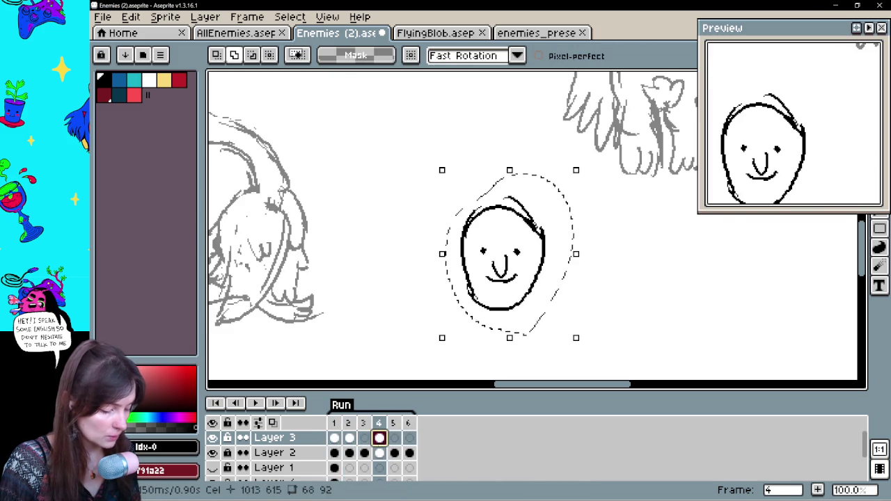
{"action": "left_click", "coordinate": [349, 437]}
{"action": "left_click", "coordinate": [363, 438]}
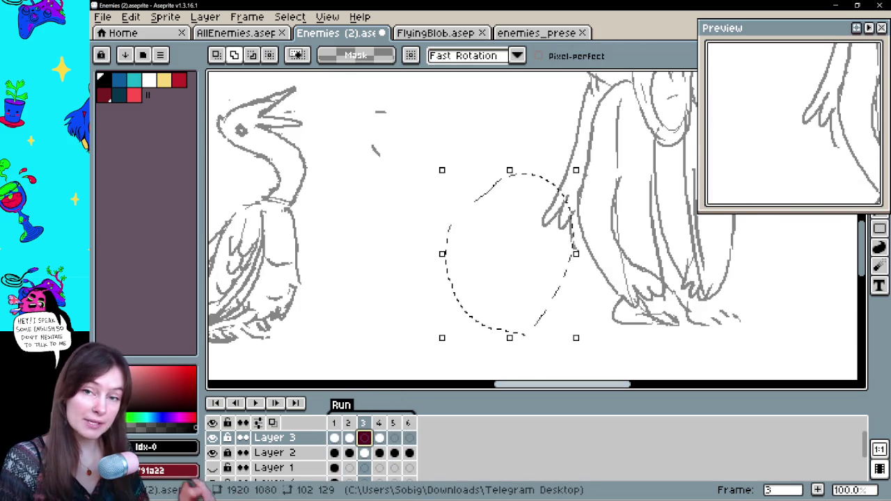
{"action": "key", "text": "F3"}
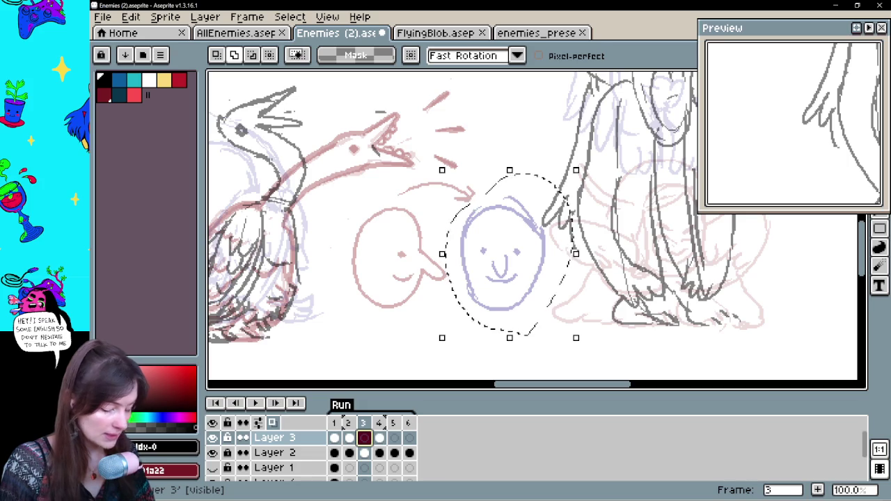
{"action": "key", "text": "ctrl+d"}
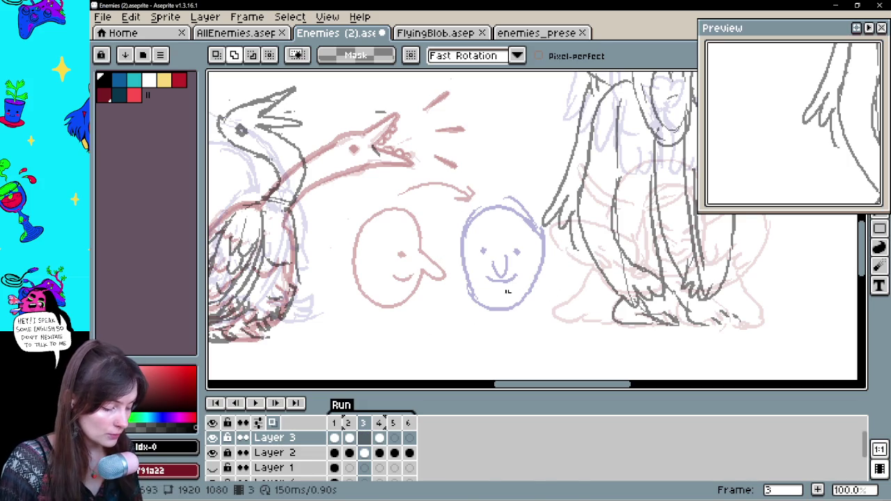
- Select the face on frame 4 and move it slightly left, then commit
{"action": "left_click", "coordinate": [379, 437]}
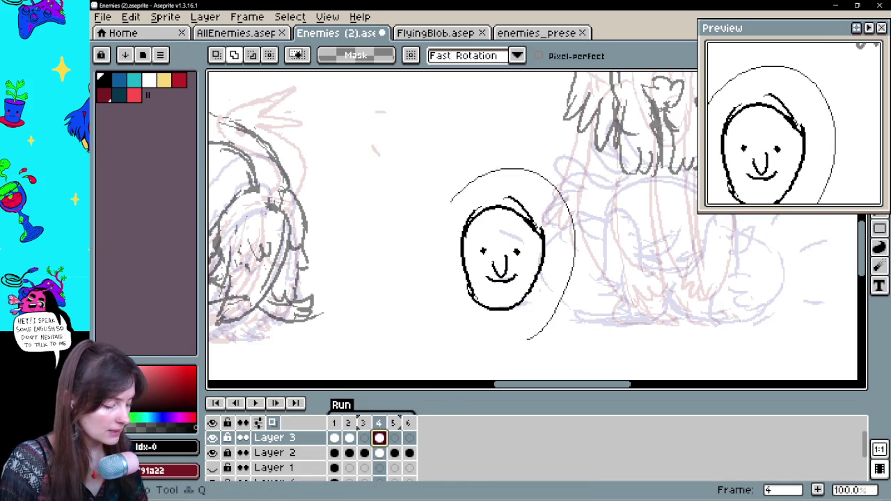
{"action": "left_click_drag", "start_coordinate": [527, 339], "coordinate": [471, 182]}
{"action": "key", "text": "comma"}
{"action": "key", "text": "comma"}
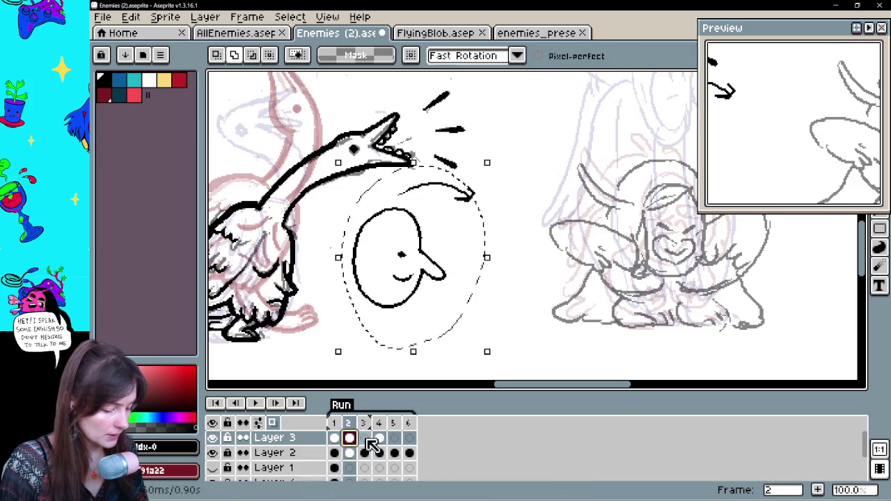
{"action": "left_click", "coordinate": [394, 437]}
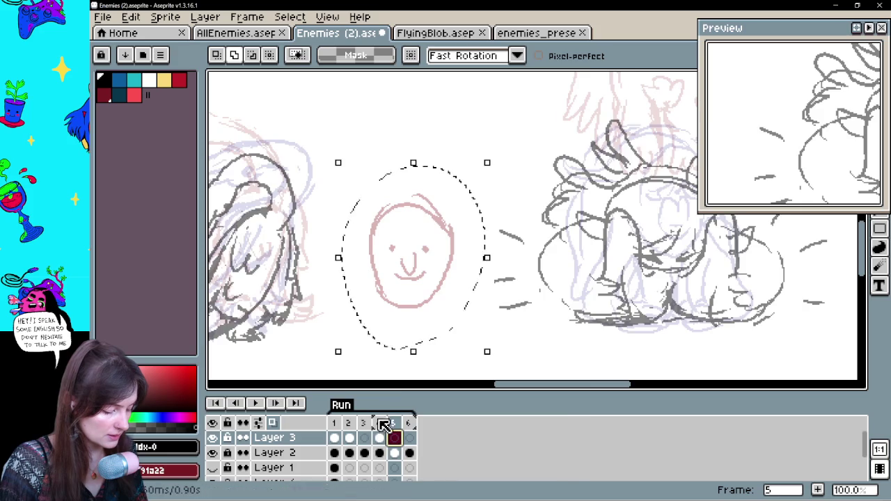
{"action": "key", "text": "comma"}
{"action": "left_click_drag", "start_coordinate": [431, 311], "coordinate": [410, 313]}
{"action": "key", "text": "period"}
{"action": "key", "text": "period"}
- Flip through the frames to check the face alignment and land back on frame 3
{"action": "key", "text": "comma"}
{"action": "key", "text": "comma"}
{"action": "key", "text": "comma"}
{"action": "key", "text": "comma"}
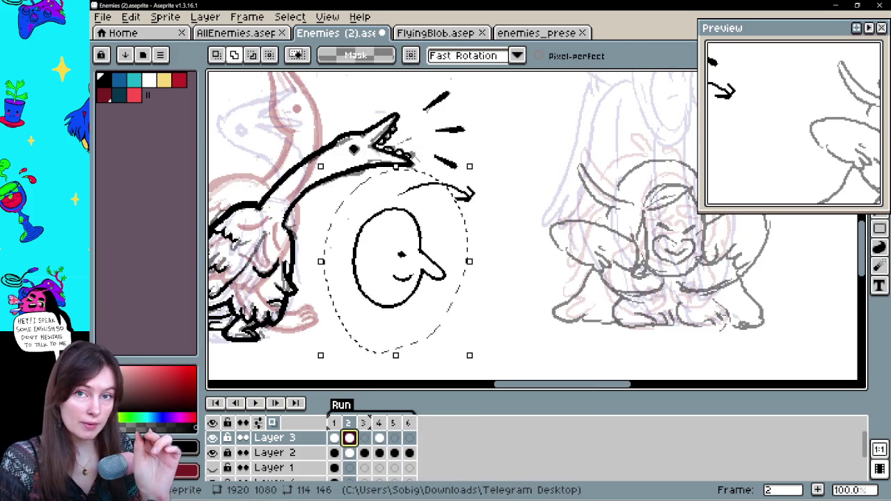
{"action": "key", "text": "comma"}
{"action": "key", "text": "period"}
{"action": "key", "text": "period"}
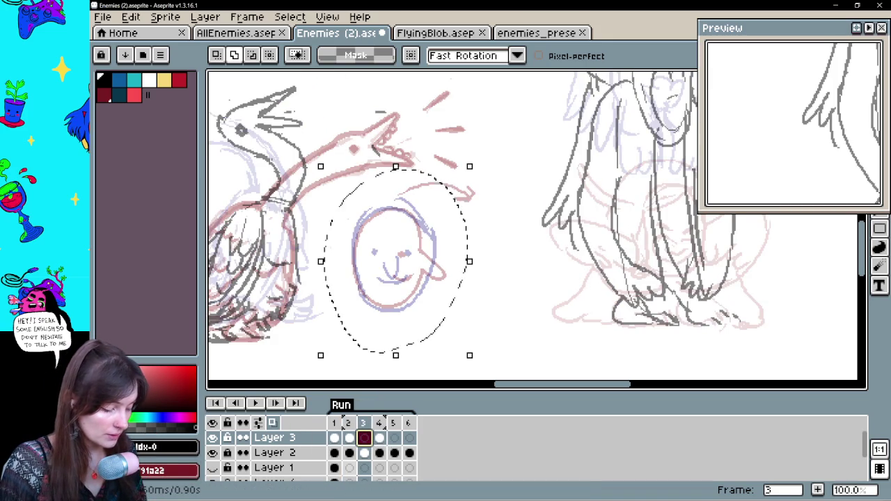
{"action": "key", "text": "b"}
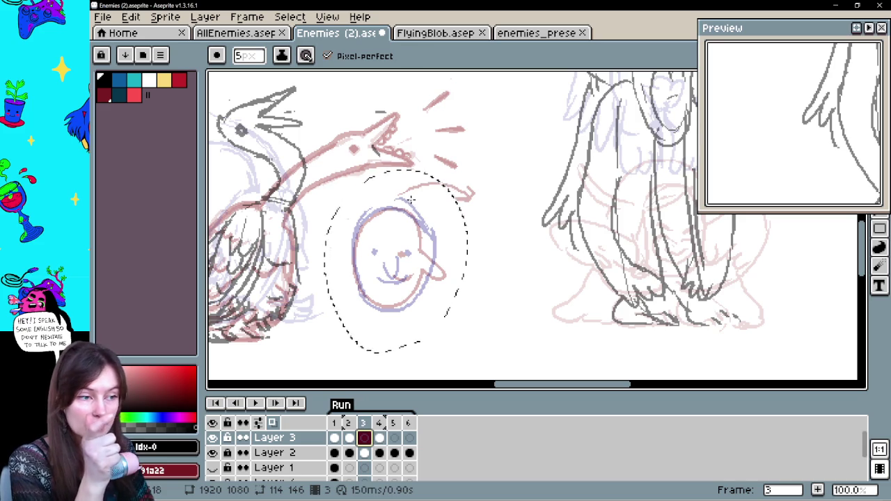
- Ink the frame-3 face in black: oval outline, two eye dots and a mouth stroke
{"action": "left_click_drag", "start_coordinate": [413, 255], "coordinate": [420, 277]}
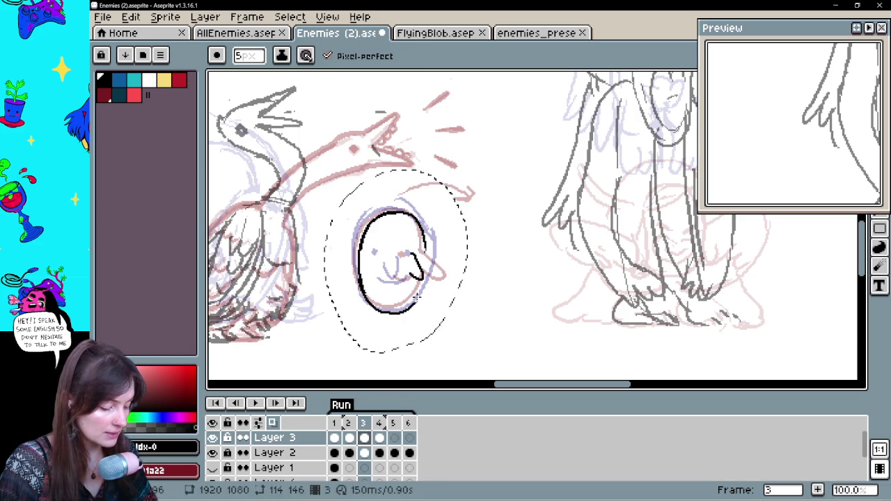
{"action": "left_click_drag", "start_coordinate": [358, 272], "coordinate": [380, 208]}
{"action": "left_click_drag", "start_coordinate": [426, 259], "coordinate": [417, 298]}
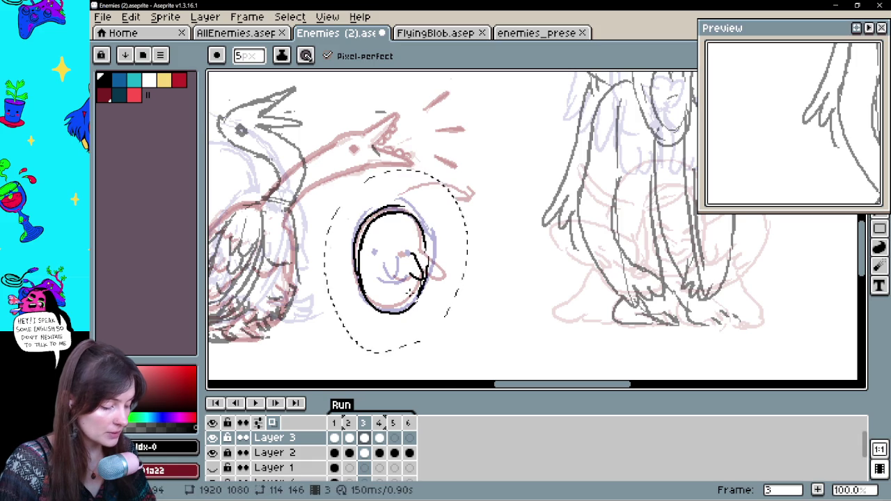
{"action": "left_click", "coordinate": [390, 252]}
{"action": "left_click", "coordinate": [420, 251]}
{"action": "left_click_drag", "start_coordinate": [401, 283], "coordinate": [391, 278]}
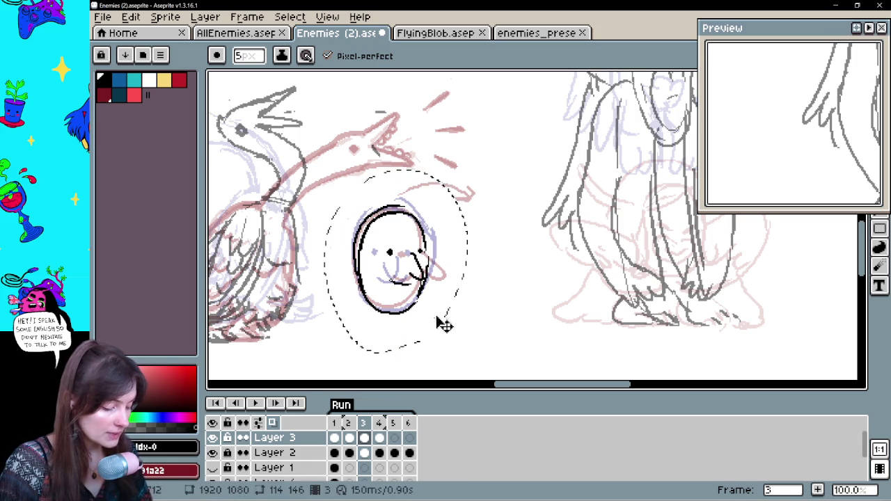
- Play back the animation, then cut the frame-3 face inking and restore onion skins
{"action": "left_click", "coordinate": [259, 424]}
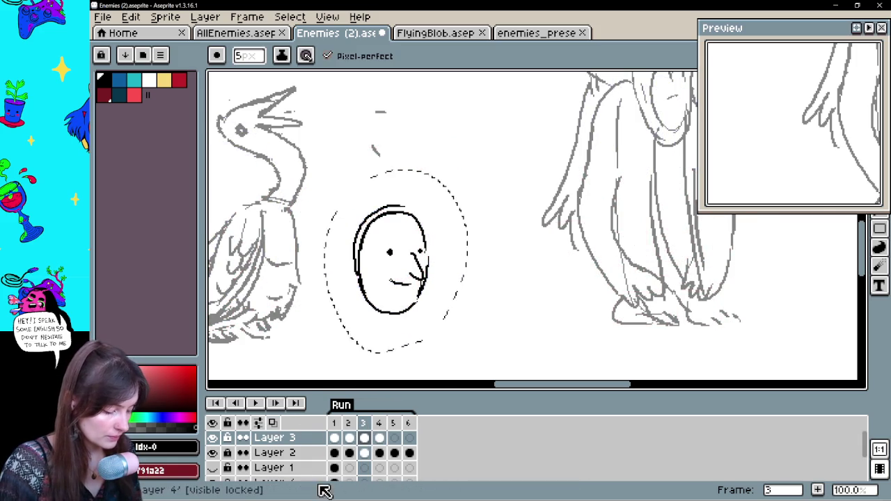
{"action": "key", "text": "Return"}
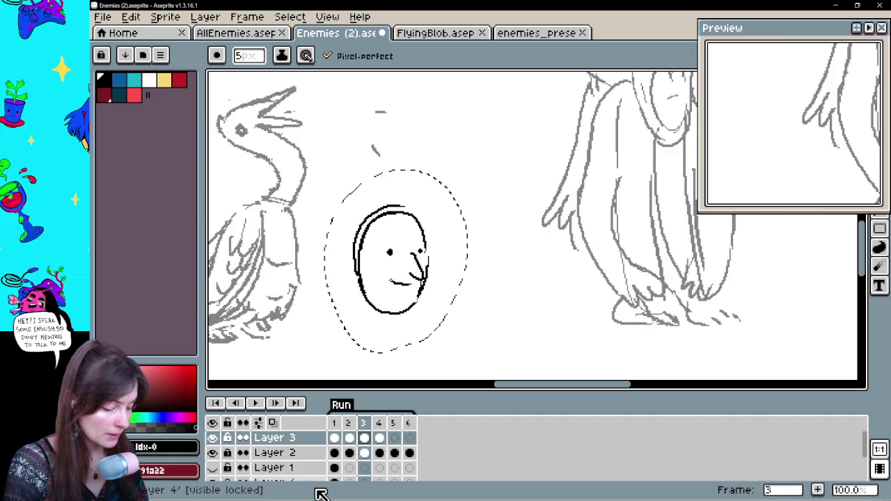
{"action": "left_click", "coordinate": [364, 437]}
{"action": "key", "text": "ctrl+x"}
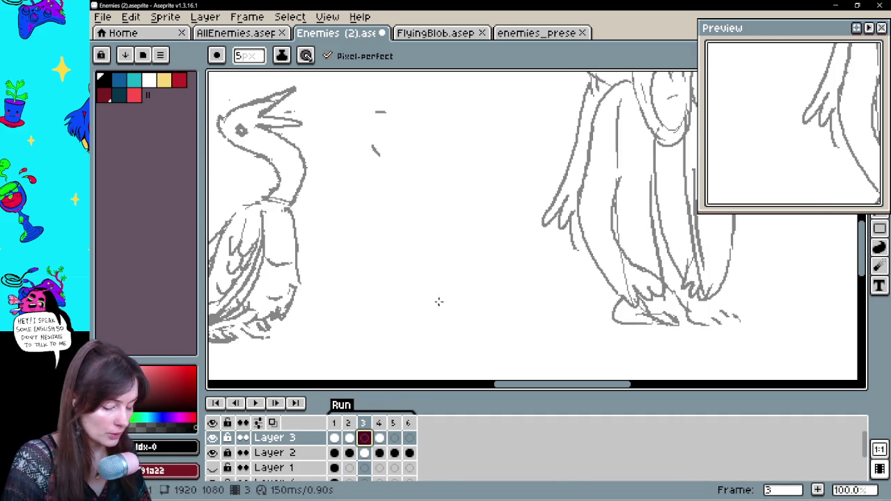
{"action": "left_click", "coordinate": [258, 423]}
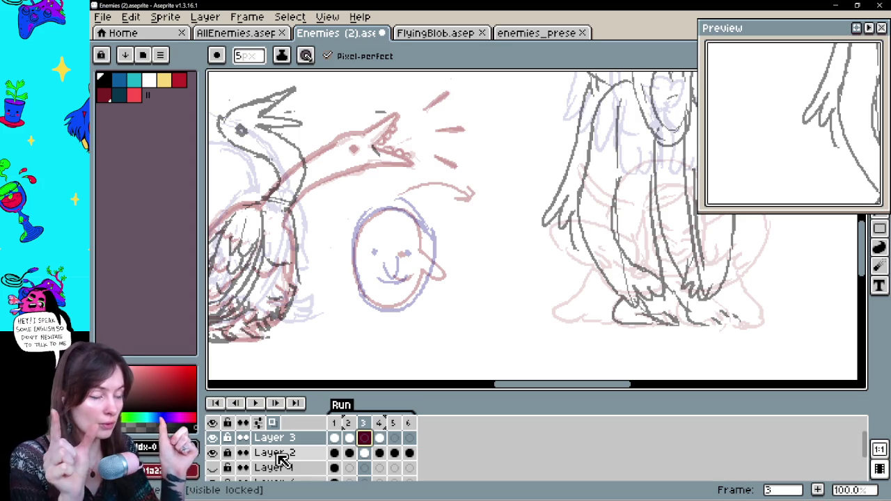
{"action": "left_click", "coordinate": [349, 438]}
{"action": "left_click", "coordinate": [364, 437]}
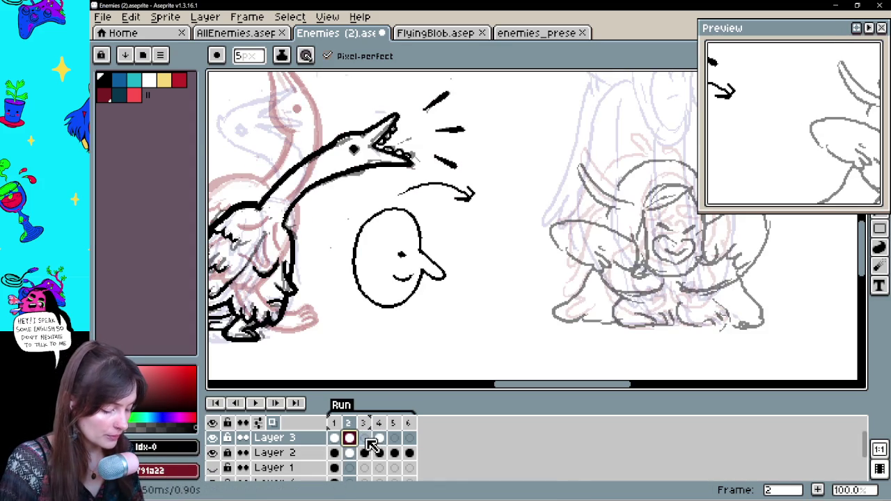
- Redraw the face's mouth and eye, darken its lower-right outline, and compare against frames 2 and 4
{"action": "mouse_move", "coordinate": [391, 257]}
{"action": "left_mouse_down"}
{"action": "mouse_move", "coordinate": [408, 258]}
{"action": "mouse_move", "coordinate": [384, 256]}
{"action": "mouse_move", "coordinate": [415, 213]}
{"action": "mouse_move", "coordinate": [357, 264]}
{"action": "left_mouse_up"}
{"action": "mouse_move", "coordinate": [387, 312]}
{"action": "left_mouse_down"}
{"action": "mouse_move", "coordinate": [420, 295]}
{"action": "mouse_move", "coordinate": [431, 237]}
{"action": "left_mouse_up"}
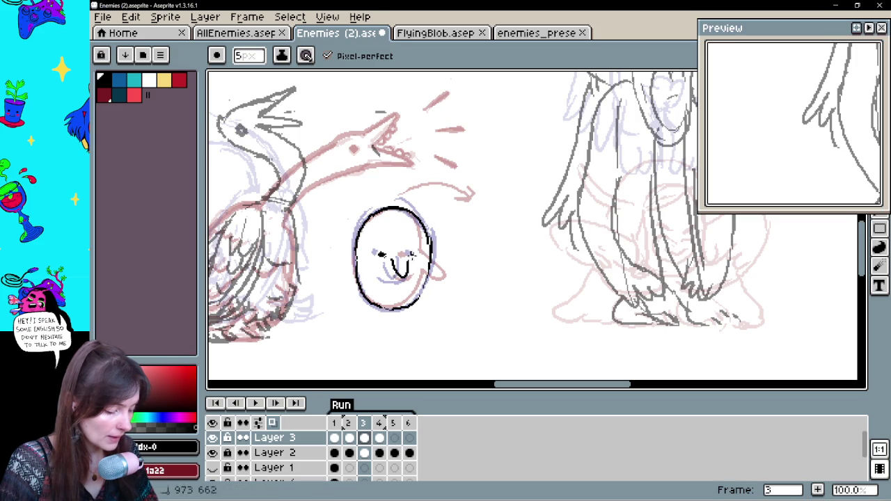
{"action": "left_click_drag", "start_coordinate": [389, 278], "coordinate": [397, 285]}
{"action": "left_click", "coordinate": [349, 437]}
{"action": "left_click", "coordinate": [364, 437]}
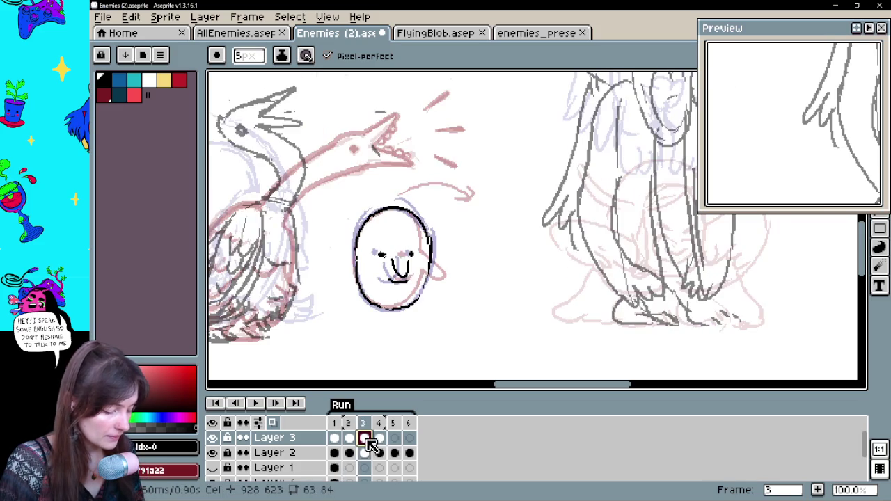
{"action": "left_click", "coordinate": [379, 437]}
{"action": "key", "text": "Left"}
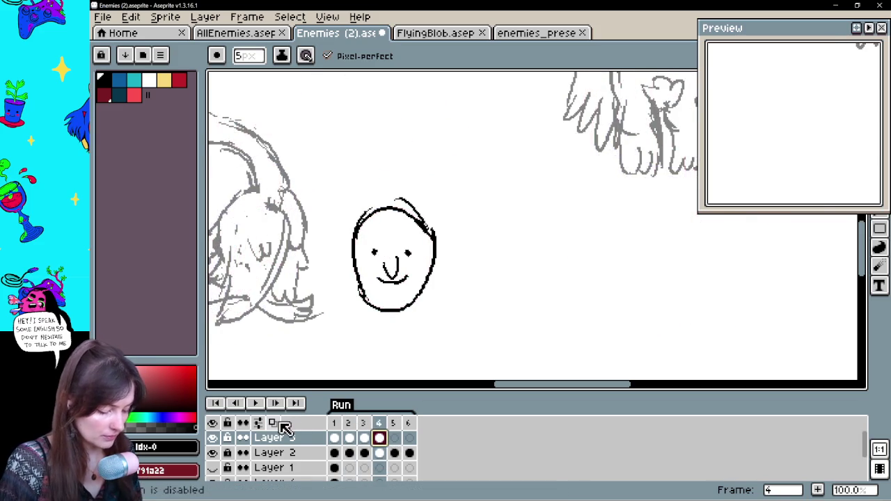
{"action": "key", "text": "Left"}
- After another playback, redraw the frame-3 face's oval outline, right side and an eye dot
{"action": "key", "text": "Return"}
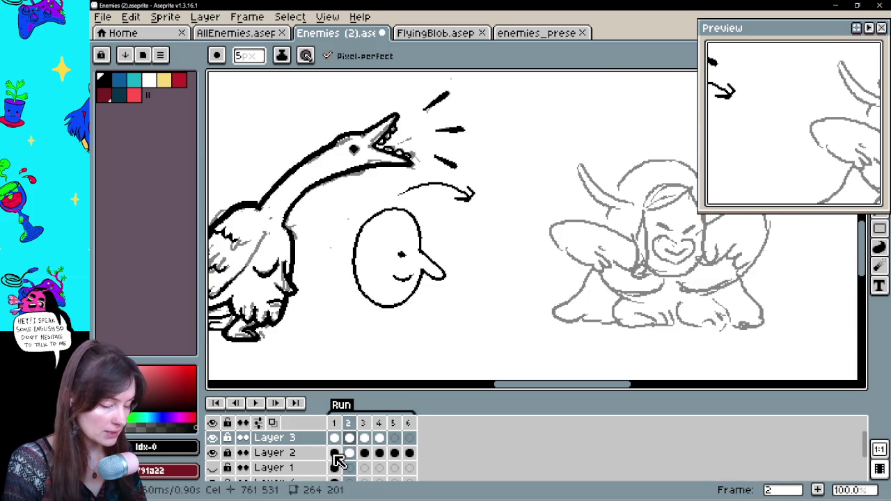
{"action": "left_click", "coordinate": [365, 437]}
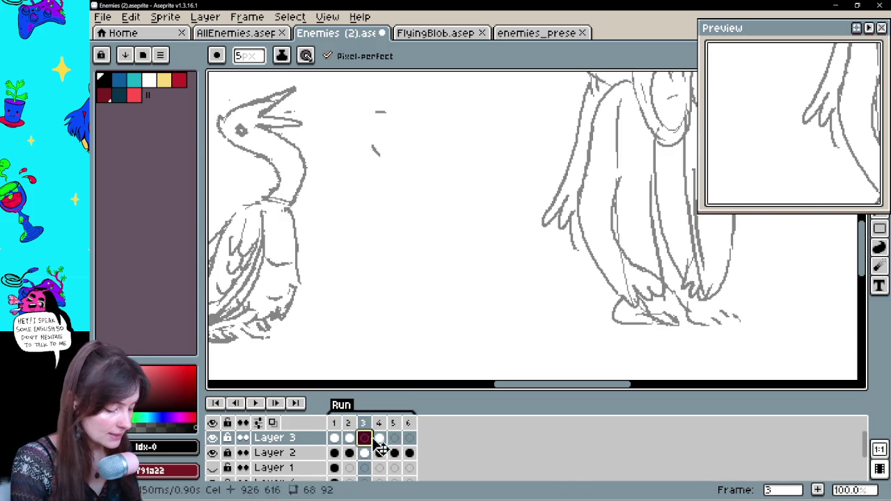
{"action": "left_click", "coordinate": [258, 423]}
{"action": "mouse_move", "coordinate": [428, 245]}
{"action": "left_mouse_down"}
{"action": "mouse_move", "coordinate": [371, 213]}
{"action": "mouse_move", "coordinate": [367, 296]}
{"action": "left_mouse_up"}
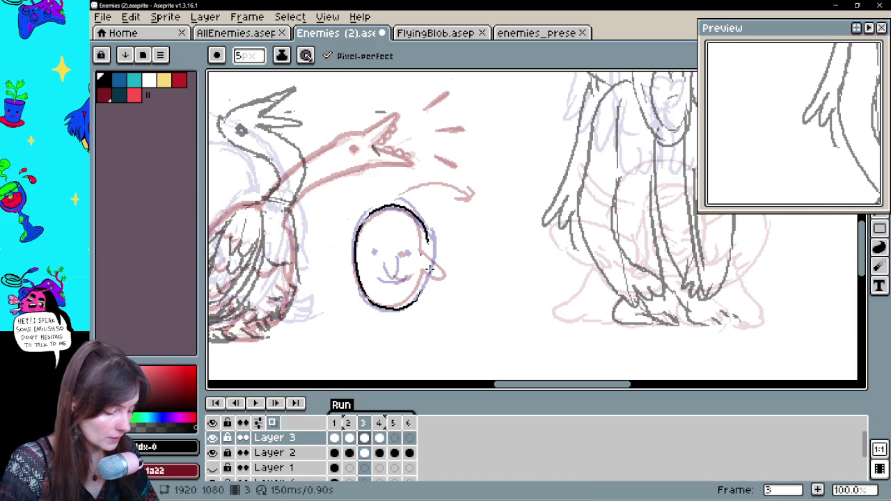
{"action": "left_click_drag", "start_coordinate": [427, 238], "coordinate": [429, 270]}
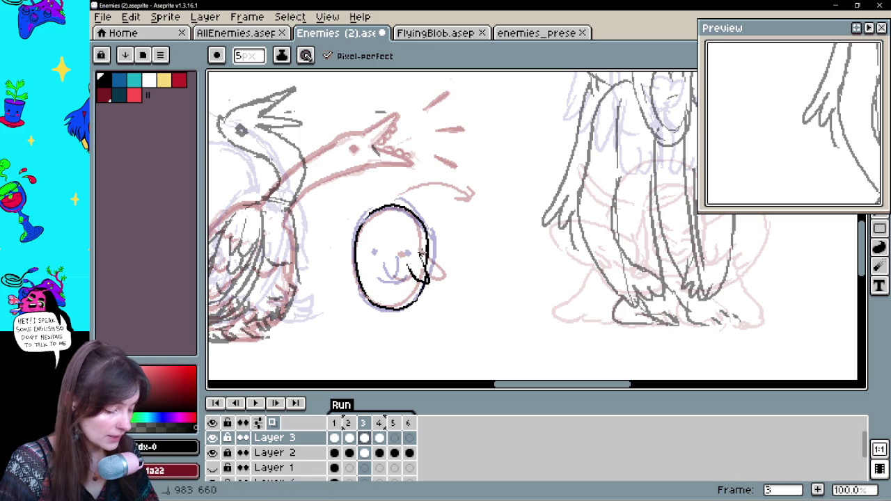
{"action": "left_click", "coordinate": [390, 255]}
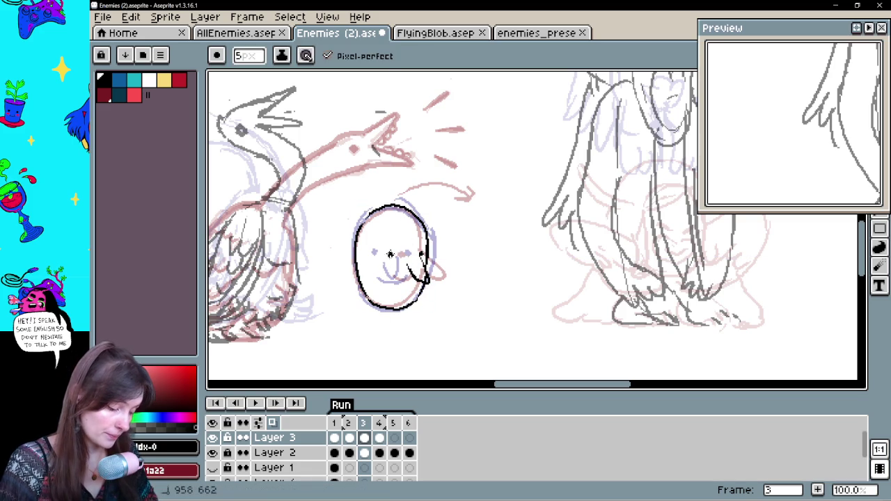
- Play and stop the animation for review, then lasso-select the frame-3 face
{"action": "key", "text": "e"}
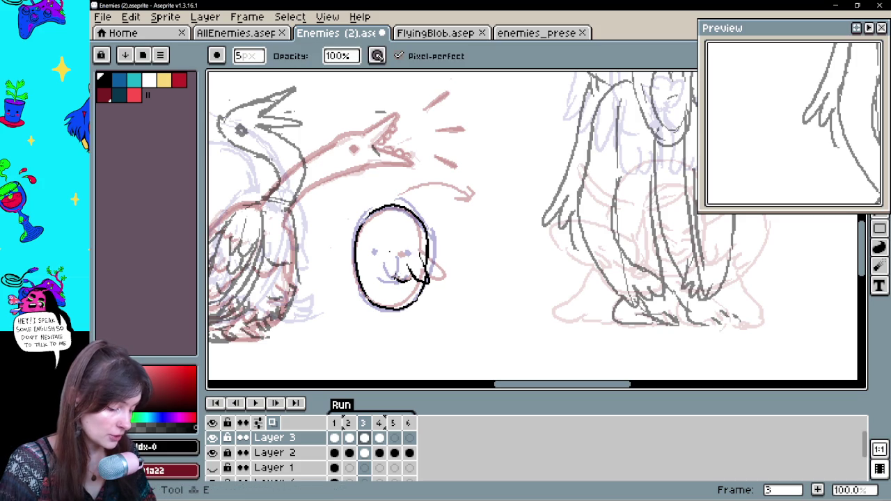
{"action": "key", "text": "b"}
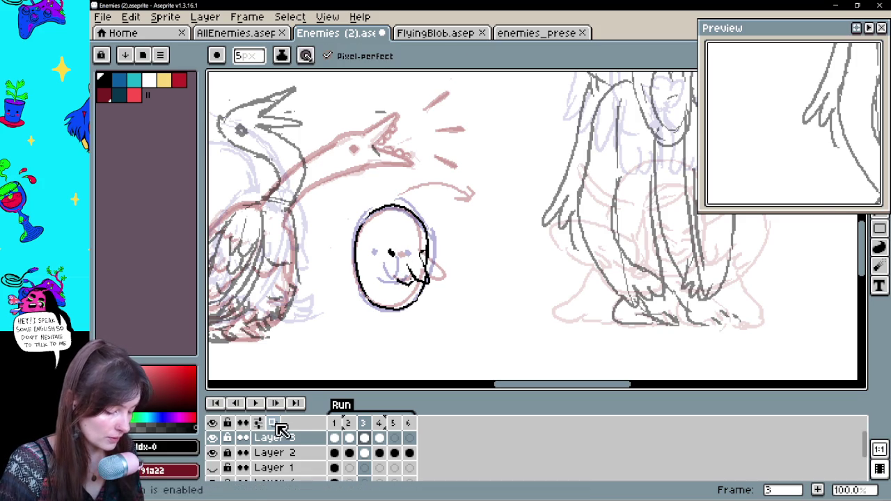
{"action": "key", "text": "Return"}
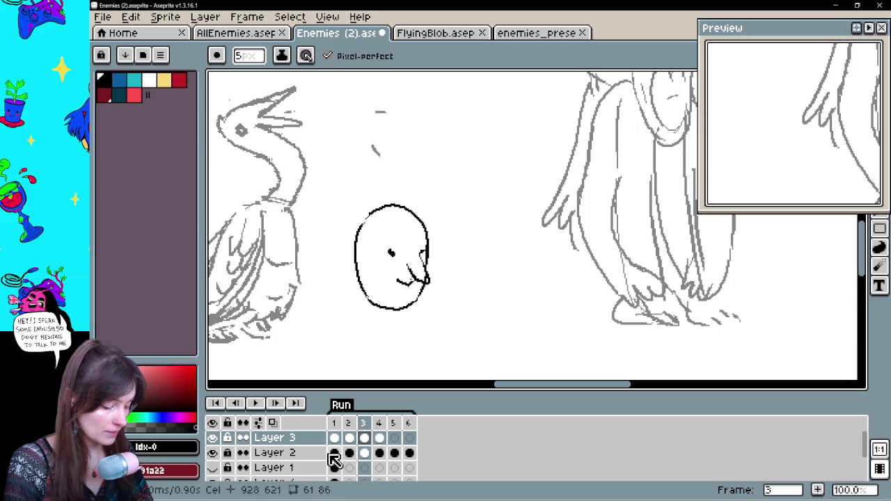
{"action": "key", "text": "Return"}
{"action": "key", "text": "q"}
{"action": "mouse_move", "coordinate": [436, 330]}
{"action": "left_mouse_down"}
{"action": "mouse_move", "coordinate": [449, 179]}
{"action": "mouse_move", "coordinate": [436, 330]}
{"action": "left_mouse_up"}
{"action": "left_click", "coordinate": [364, 437]}
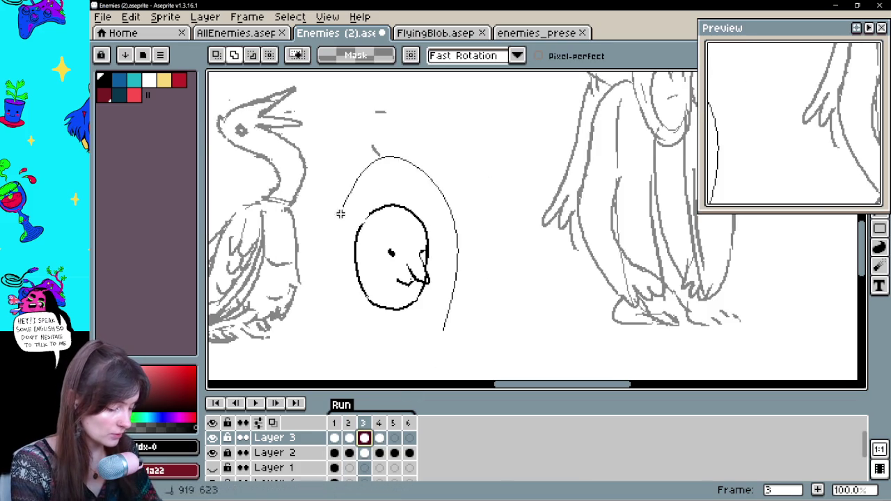
- Step through frames 4 and 2 to reach frame 3, then pan to centre the goose
{"action": "left_click", "coordinate": [379, 438]}
{"action": "left_click", "coordinate": [349, 437]}
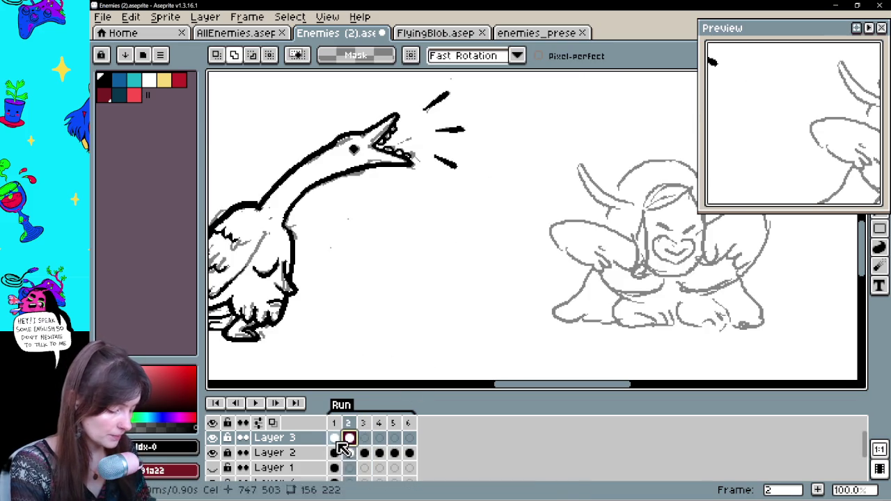
{"action": "left_click", "coordinate": [364, 438]}
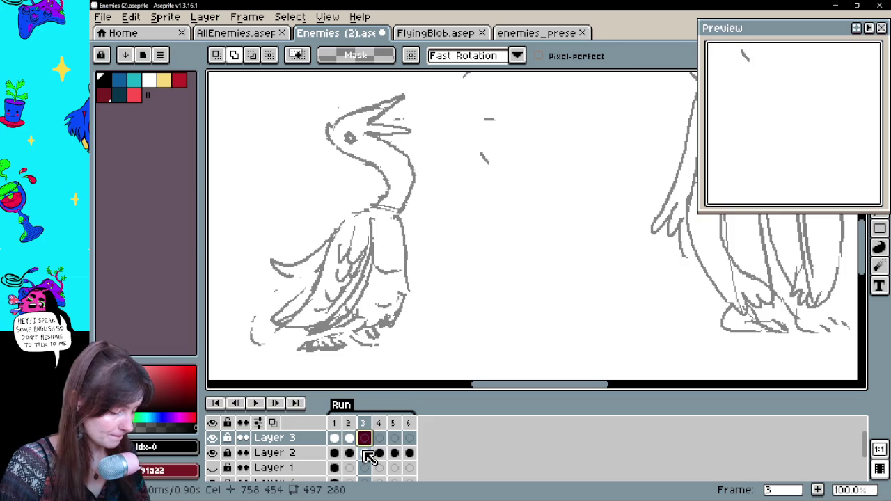
{"action": "left_click_drag", "start_coordinate": [459, 297], "coordinate": [486, 289]}
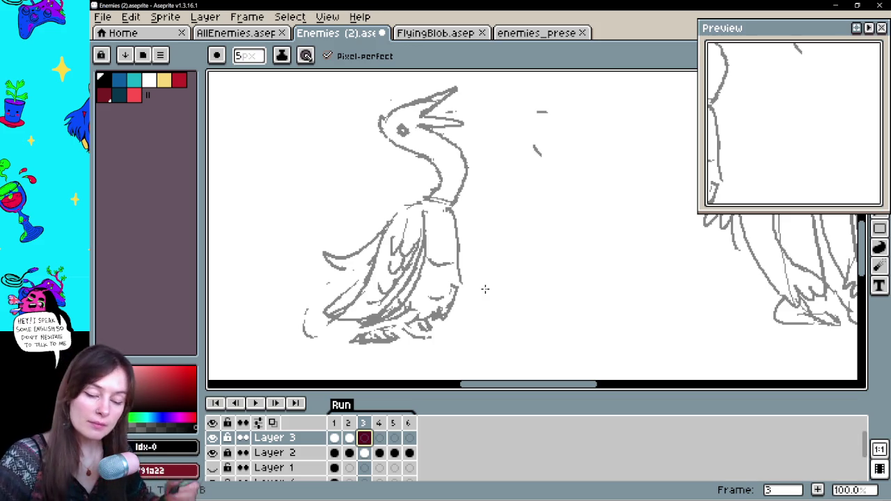
{"action": "left_click_drag", "start_coordinate": [448, 177], "coordinate": [429, 175]}
- Referencing frame 2, ink the goose's right side on frame 3 with a hook at its base
{"action": "left_click", "coordinate": [348, 438]}
{"action": "left_click", "coordinate": [362, 437]}
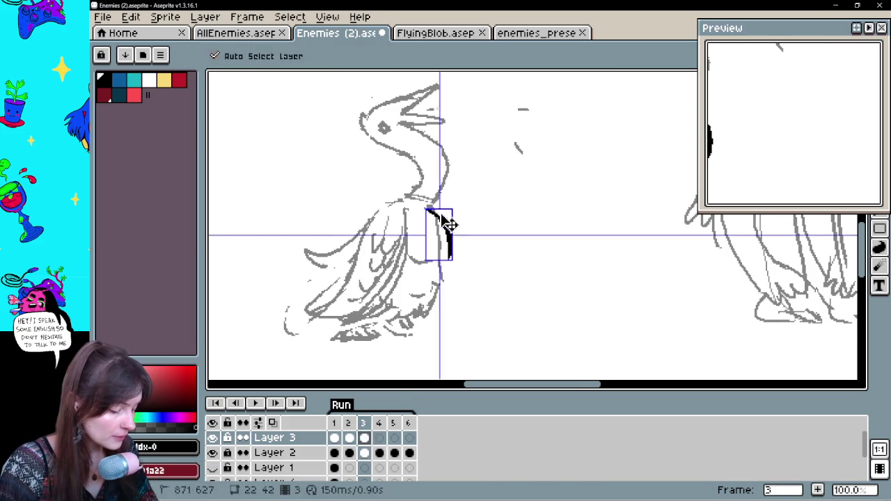
{"action": "left_click_drag", "start_coordinate": [431, 209], "coordinate": [461, 282]}
{"action": "key", "text": "ctrl+z"}
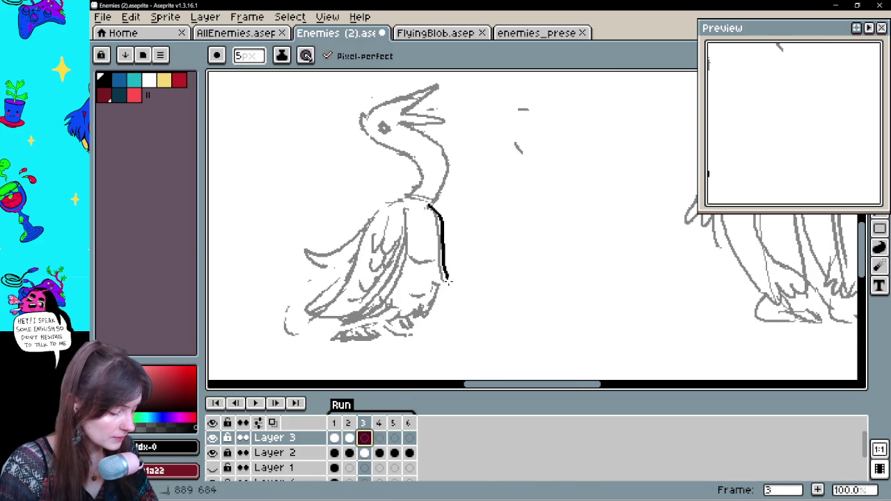
{"action": "key", "text": "ctrl+z"}
{"action": "left_click_drag", "start_coordinate": [455, 284], "coordinate": [434, 277]}
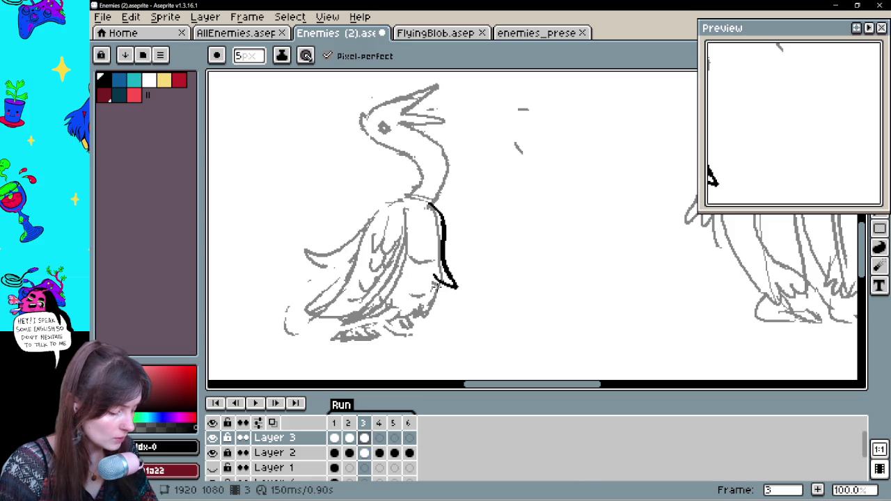
- Ink the feathered bottom edge of the body, adding a short stroke at the lower right
{"action": "left_click", "coordinate": [349, 437]}
{"action": "left_click", "coordinate": [363, 437]}
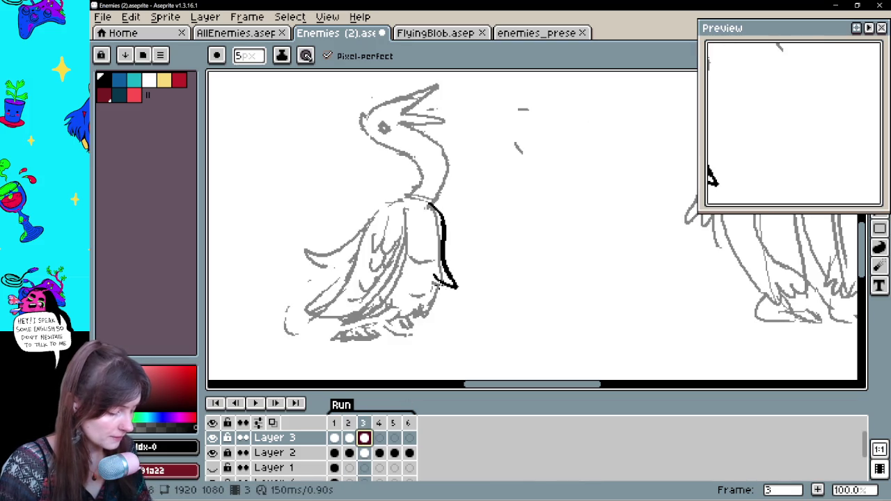
{"action": "mouse_move", "coordinate": [438, 289]}
{"action": "left_mouse_down"}
{"action": "mouse_move", "coordinate": [421, 315]}
{"action": "mouse_move", "coordinate": [420, 304]}
{"action": "mouse_move", "coordinate": [422, 315]}
{"action": "mouse_move", "coordinate": [434, 298]}
{"action": "left_mouse_up"}
{"action": "key", "text": "ctrl+z"}
{"action": "key", "text": "ctrl+z"}
{"action": "key", "text": "e"}
{"action": "key", "text": "b"}
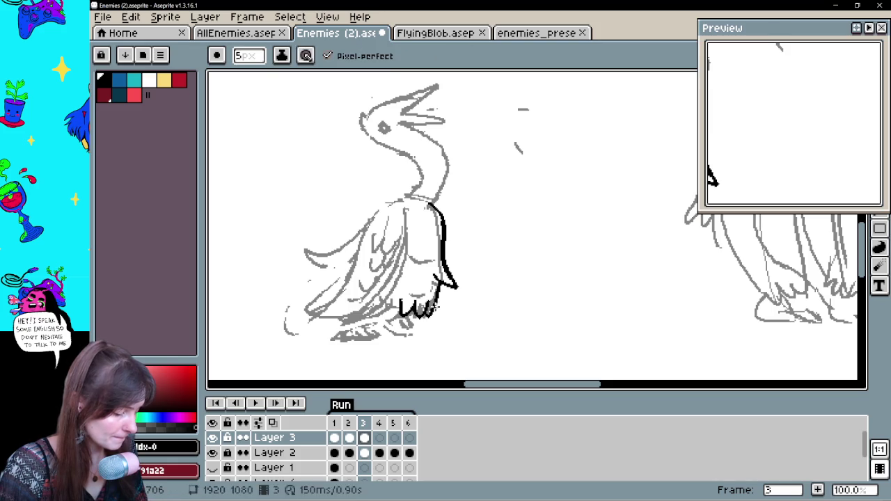
{"action": "left_click_drag", "start_coordinate": [420, 292], "coordinate": [438, 284]}
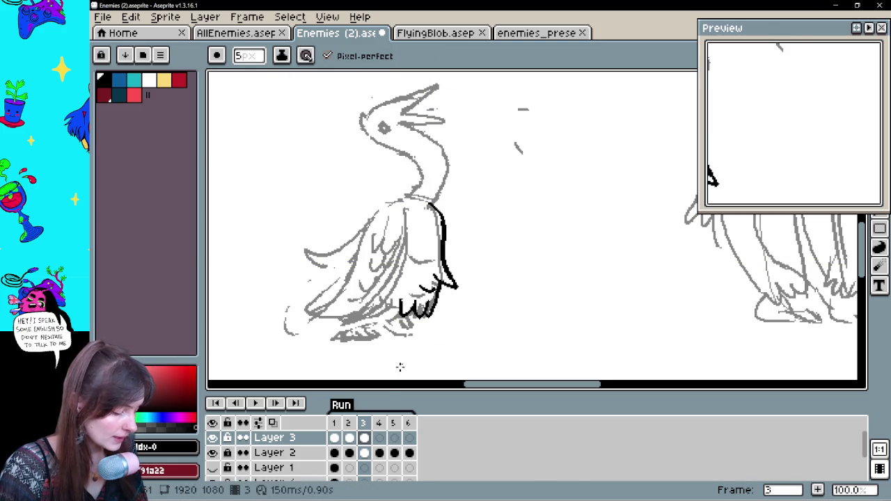
- After checking frame 2 again, draw the curved black wing line across the body
{"action": "left_click", "coordinate": [349, 438]}
{"action": "left_click", "coordinate": [364, 437]}
{"action": "key", "text": "v"}
{"action": "left_click", "coordinate": [348, 438]}
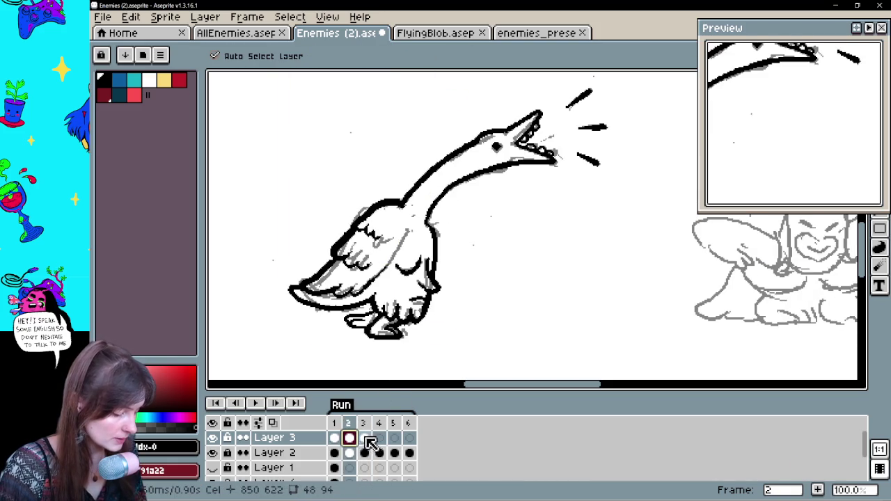
{"action": "left_click", "coordinate": [364, 437]}
{"action": "key", "text": "b"}
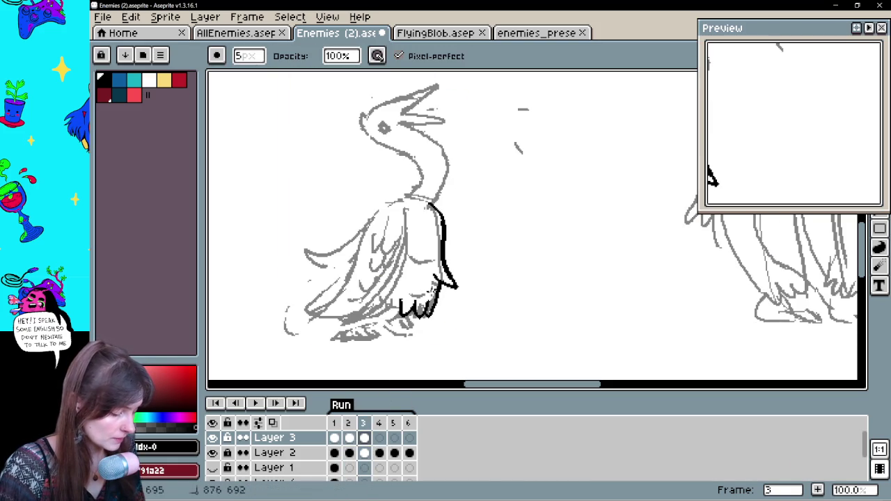
{"action": "key", "text": "b"}
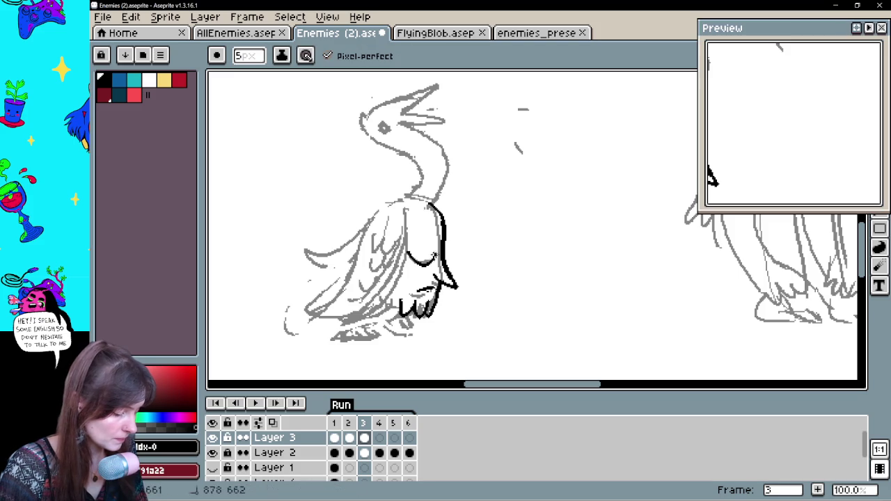
{"action": "key", "text": "ctrl+z"}
{"action": "mouse_move", "coordinate": [412, 258]}
{"action": "left_mouse_down"}
{"action": "mouse_move", "coordinate": [435, 244]}
{"action": "mouse_move", "coordinate": [494, 270]}
{"action": "left_mouse_up"}
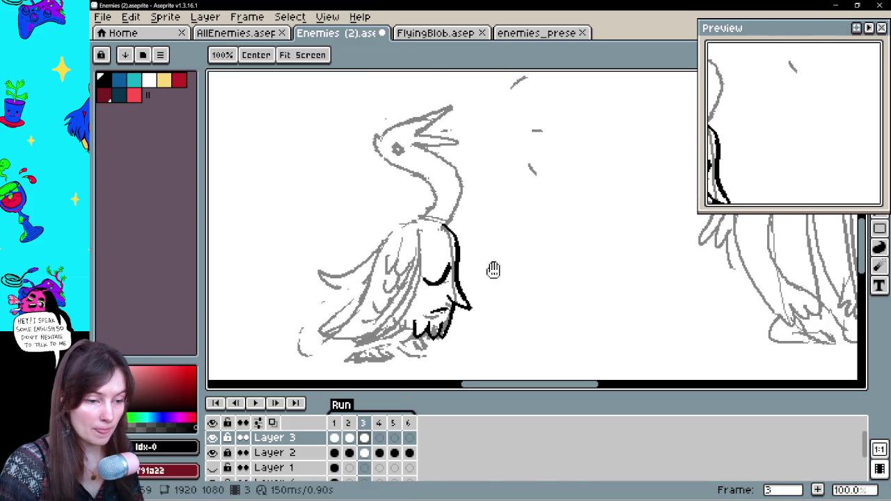
- Reframe the goose and outline the neck from the head downward, undoing the first attempt
{"action": "mouse_move", "coordinate": [509, 308]}
{"action": "left_mouse_down"}
{"action": "mouse_move", "coordinate": [509, 299]}
{"action": "mouse_move", "coordinate": [534, 292]}
{"action": "left_mouse_up"}
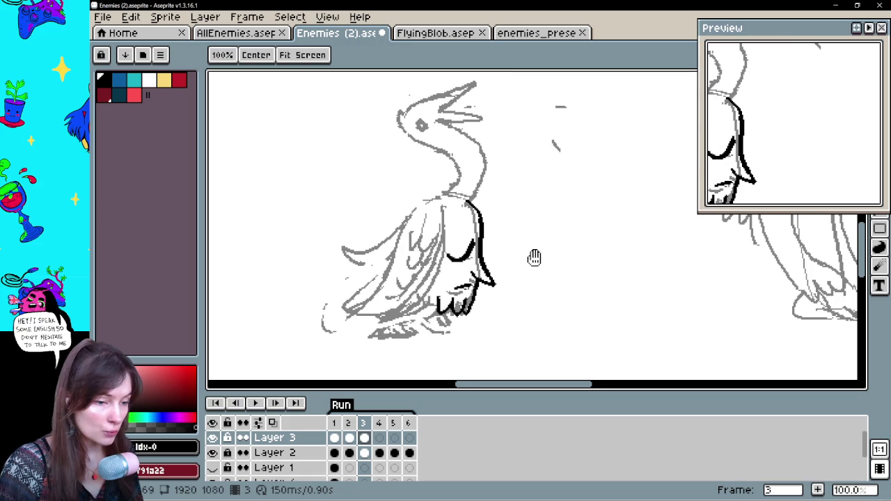
{"action": "left_click_drag", "start_coordinate": [532, 243], "coordinate": [527, 233]}
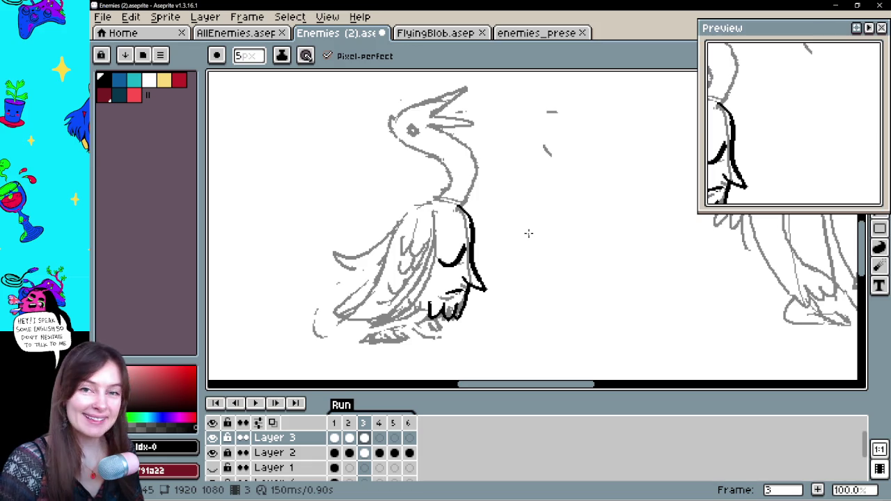
{"action": "left_click_drag", "start_coordinate": [506, 237], "coordinate": [499, 252]}
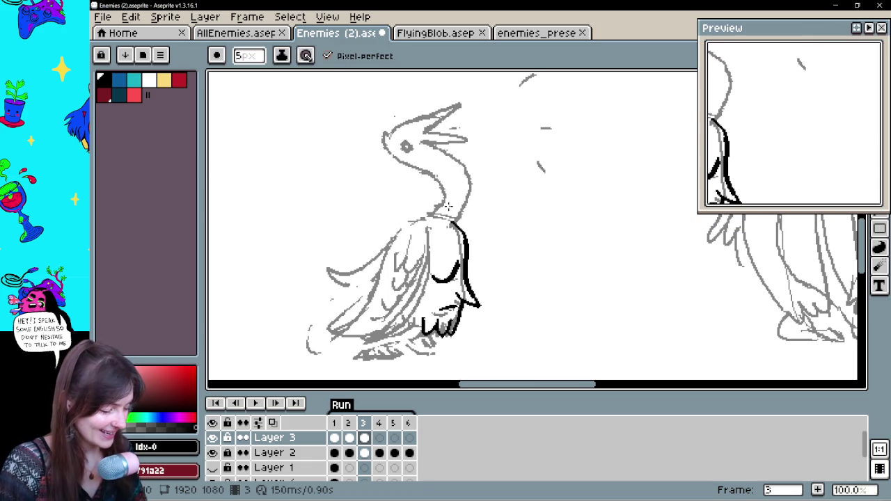
{"action": "mouse_move", "coordinate": [456, 224]}
{"action": "left_mouse_down"}
{"action": "mouse_move", "coordinate": [441, 147]}
{"action": "mouse_move", "coordinate": [469, 190]}
{"action": "mouse_move", "coordinate": [455, 223]}
{"action": "mouse_move", "coordinate": [420, 120]}
{"action": "left_mouse_up"}
{"action": "key", "text": "ctrl+z"}
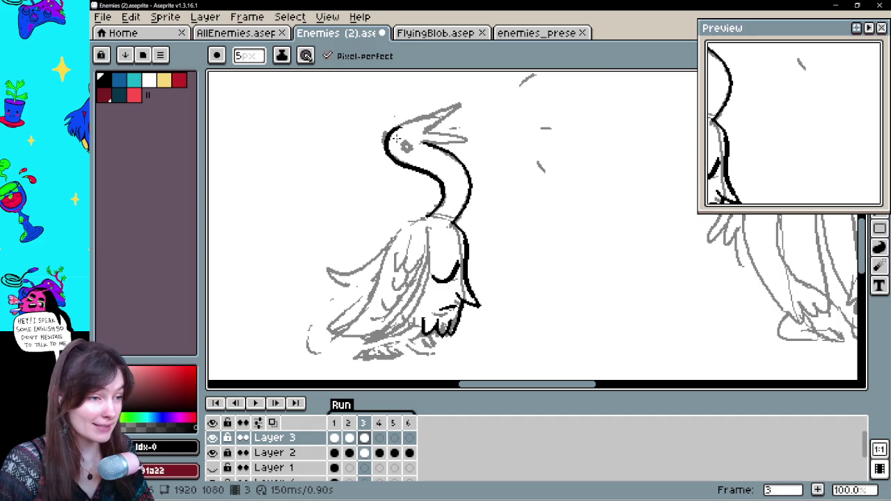
- Trace the head outline and the open upper and lower beak in black on frame 3, redoing failed strokes
{"action": "left_click_drag", "start_coordinate": [399, 129], "coordinate": [439, 111]}
{"action": "key", "text": "ctrl+z"}
{"action": "left_click", "coordinate": [348, 437]}
{"action": "left_click", "coordinate": [364, 438]}
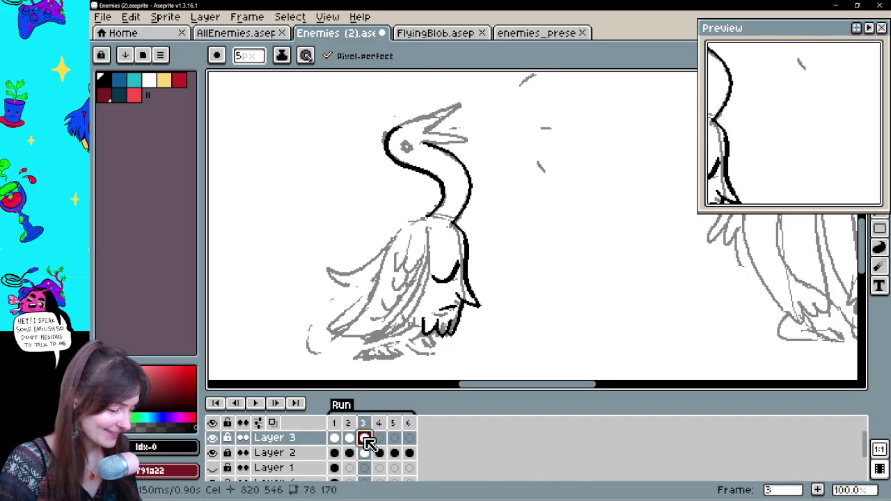
{"action": "left_click_drag", "start_coordinate": [398, 128], "coordinate": [445, 102]}
{"action": "key", "text": "ctrl+z"}
{"action": "left_click_drag", "start_coordinate": [424, 138], "coordinate": [465, 139]}
{"action": "key", "text": "ctrl+z"}
{"action": "mouse_move", "coordinate": [449, 99]}
{"action": "left_mouse_down"}
{"action": "mouse_move", "coordinate": [422, 117]}
{"action": "mouse_move", "coordinate": [427, 131]}
{"action": "mouse_move", "coordinate": [460, 143]}
{"action": "mouse_move", "coordinate": [425, 140]}
{"action": "left_mouse_up"}
{"action": "key", "text": "ctrl+z"}
- Circle the goose's eye in black and frame the honk-line area, checking against the finished frame
{"action": "key", "text": "e"}
{"action": "key", "text": "b"}
{"action": "key", "text": "ctrl+z"}
{"action": "key", "text": "e"}
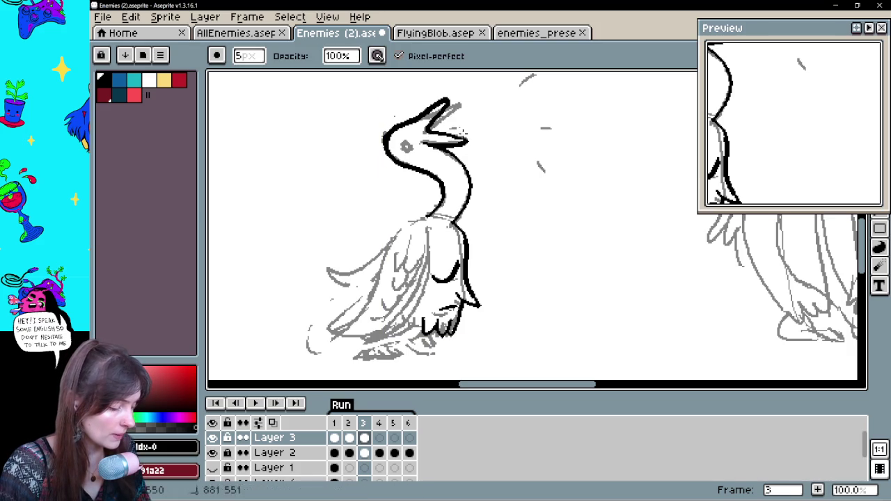
{"action": "key", "text": "b"}
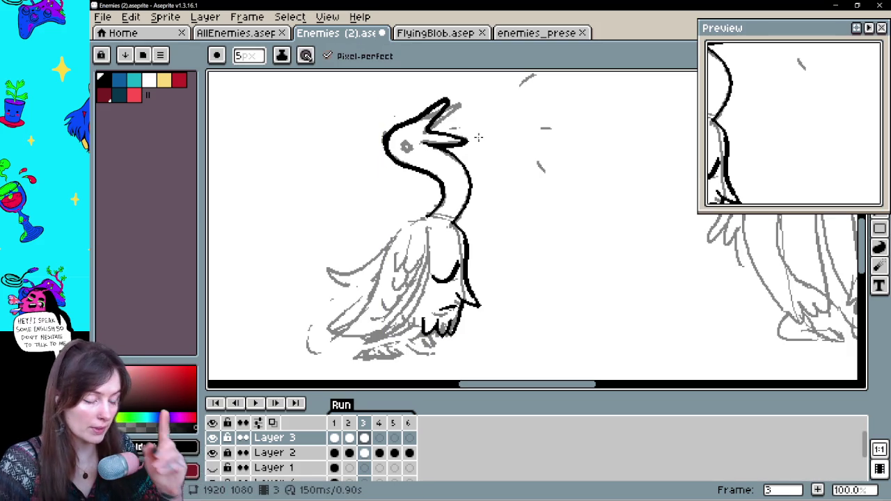
{"action": "left_click_drag", "start_coordinate": [402, 142], "coordinate": [406, 144]}
{"action": "key", "text": "ctrl+z"}
{"action": "left_click_drag", "start_coordinate": [543, 165], "coordinate": [505, 206]}
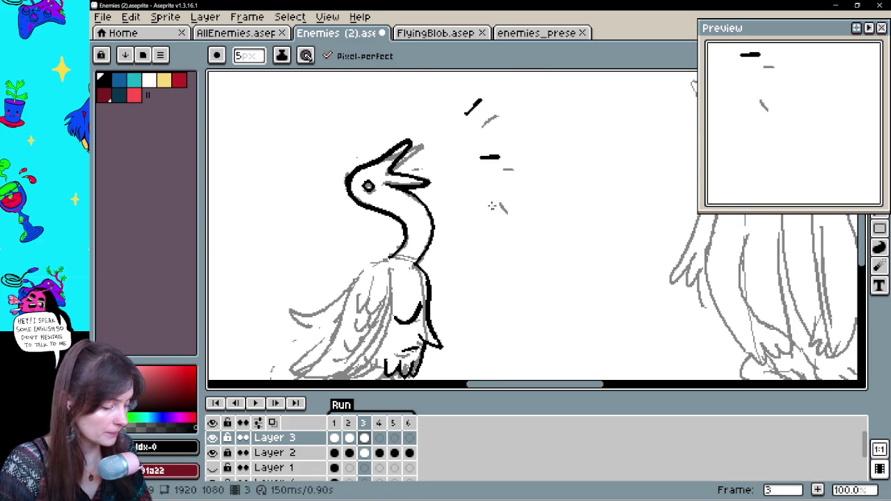
{"action": "left_click_drag", "start_coordinate": [498, 84], "coordinate": [515, 72]}
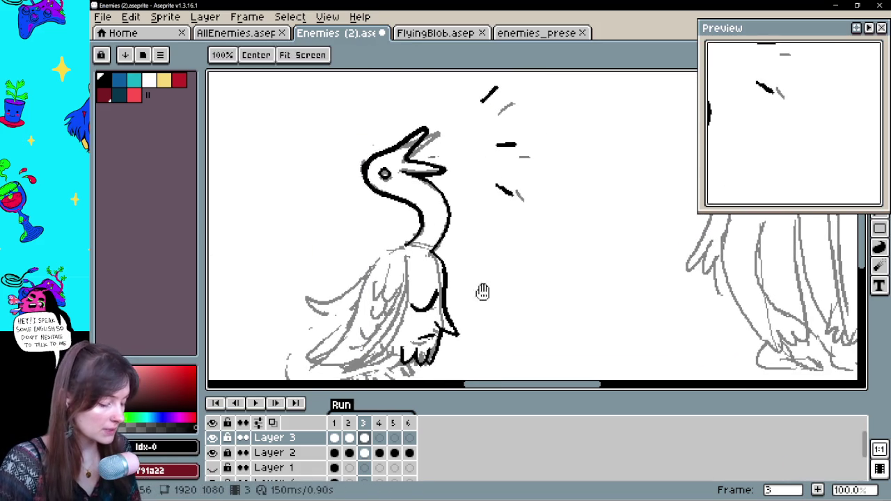
{"action": "left_click", "coordinate": [350, 437]}
{"action": "left_click", "coordinate": [367, 441]}
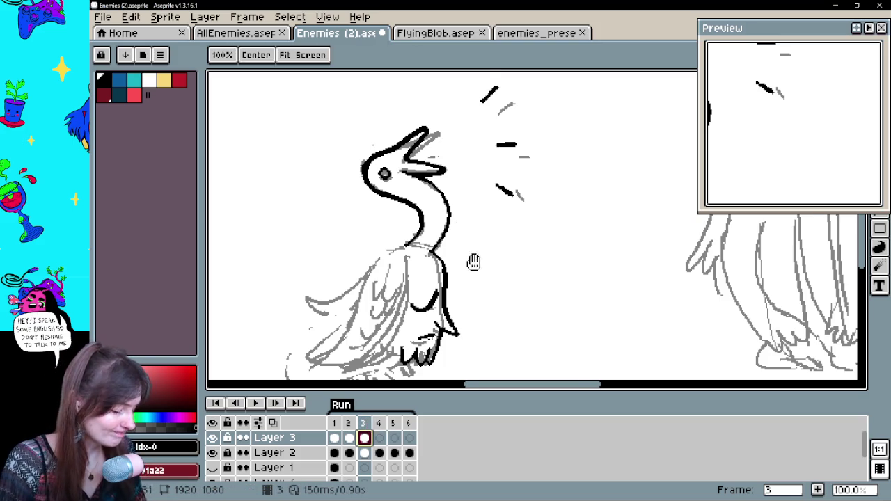
- Ink the goose's back outline from the neck base down to the tail and lower body edge
{"action": "left_click_drag", "start_coordinate": [469, 256], "coordinate": [446, 231]}
{"action": "key", "text": "ctrl+z"}
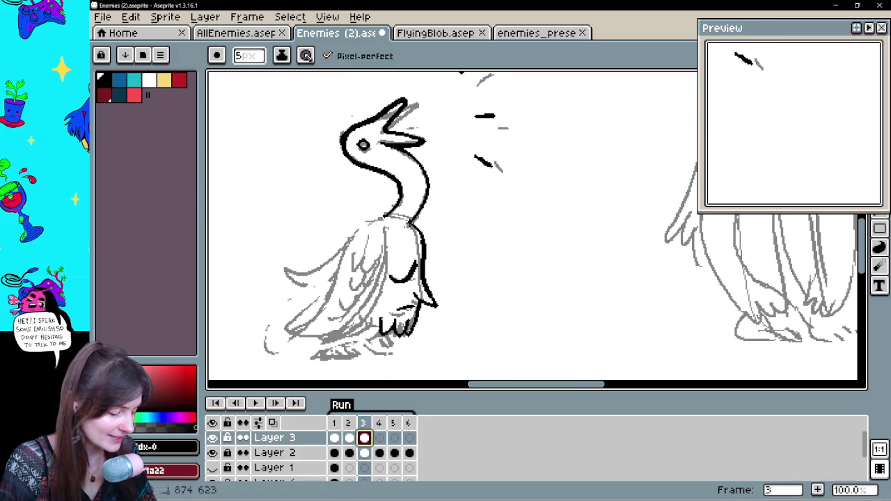
{"action": "key", "text": "ctrl+z"}
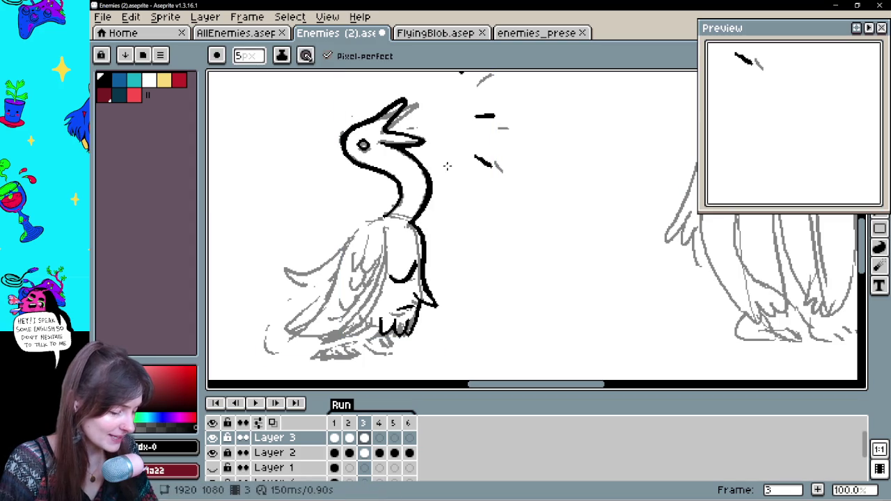
{"action": "left_click_drag", "start_coordinate": [383, 218], "coordinate": [362, 227]}
{"action": "left_click_drag", "start_coordinate": [320, 293], "coordinate": [298, 335]}
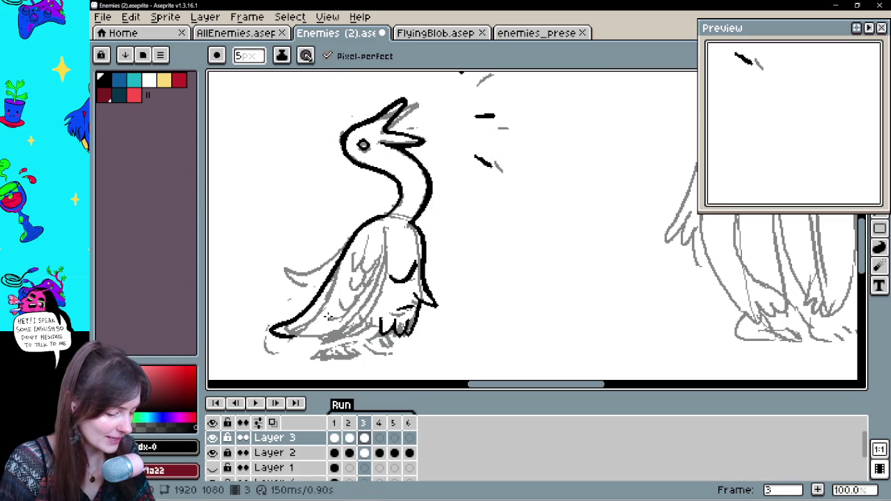
{"action": "mouse_move", "coordinate": [343, 267]}
{"action": "left_mouse_down"}
{"action": "mouse_move", "coordinate": [303, 333]}
{"action": "mouse_move", "coordinate": [327, 344]}
{"action": "mouse_move", "coordinate": [359, 319]}
{"action": "left_mouse_up"}
- Add the first black feather strokes across the wing
{"action": "key", "text": "e"}
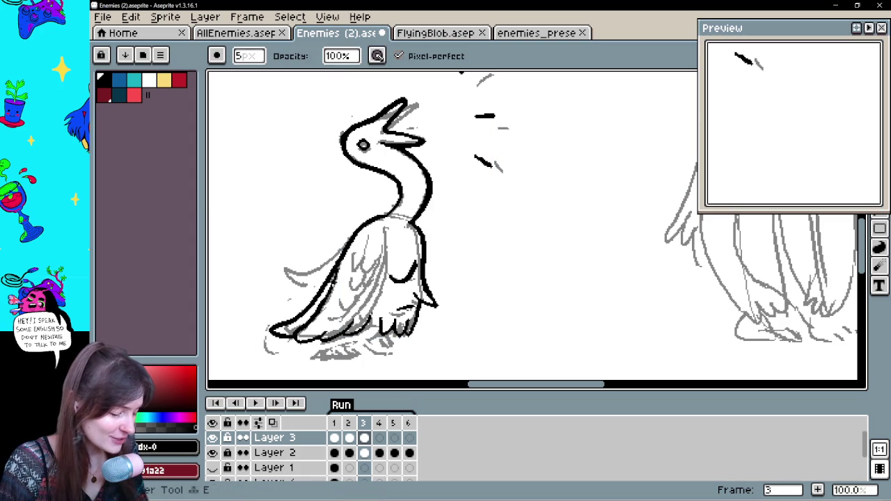
{"action": "key", "text": "b"}
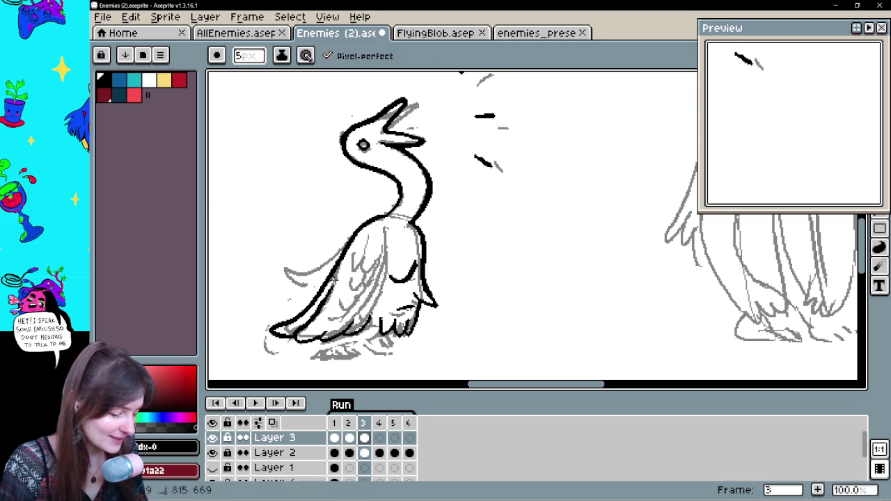
{"action": "key", "text": "e"}
{"action": "key", "text": "b"}
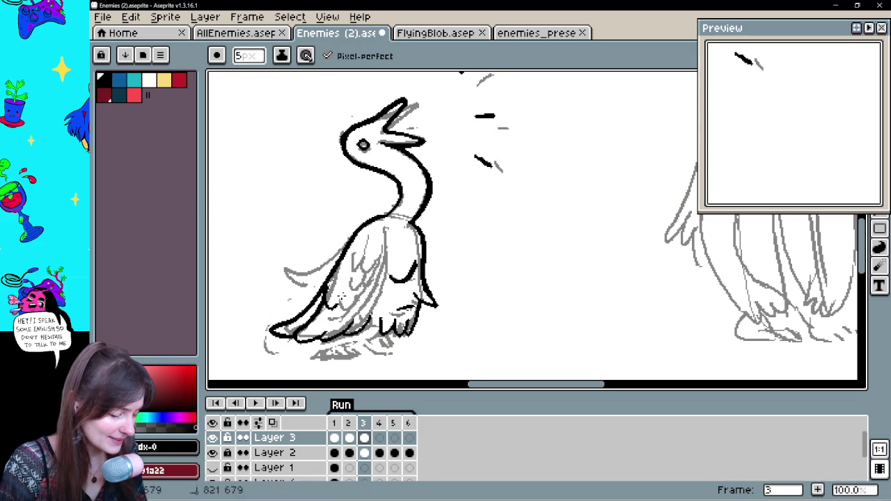
{"action": "left_click_drag", "start_coordinate": [338, 310], "coordinate": [361, 296]}
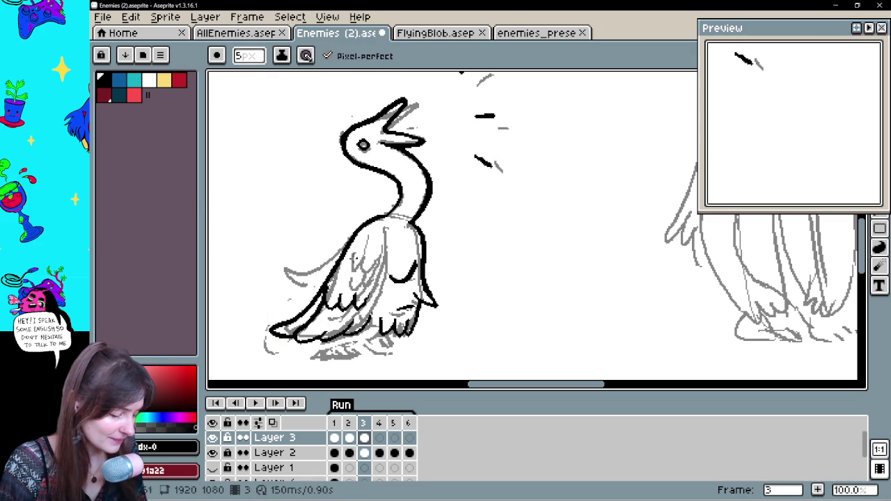
{"action": "key", "text": "ctrl"}
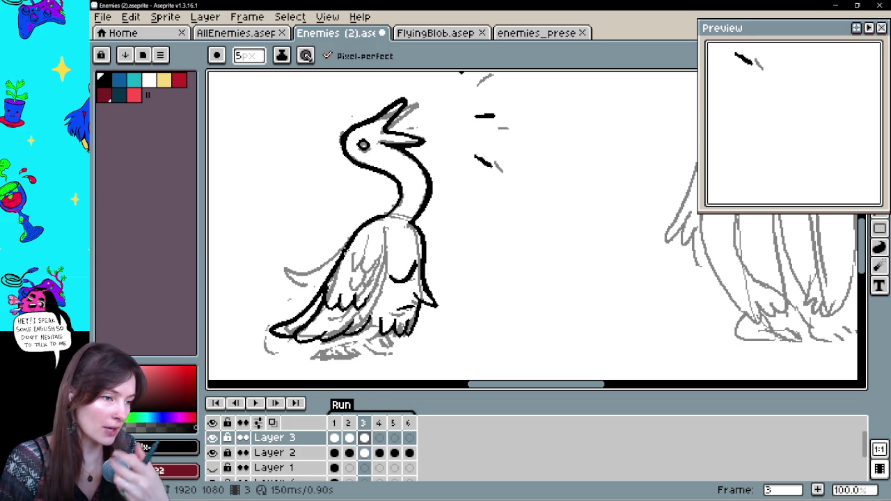
{"action": "key", "text": "v"}
{"action": "key", "text": "b"}
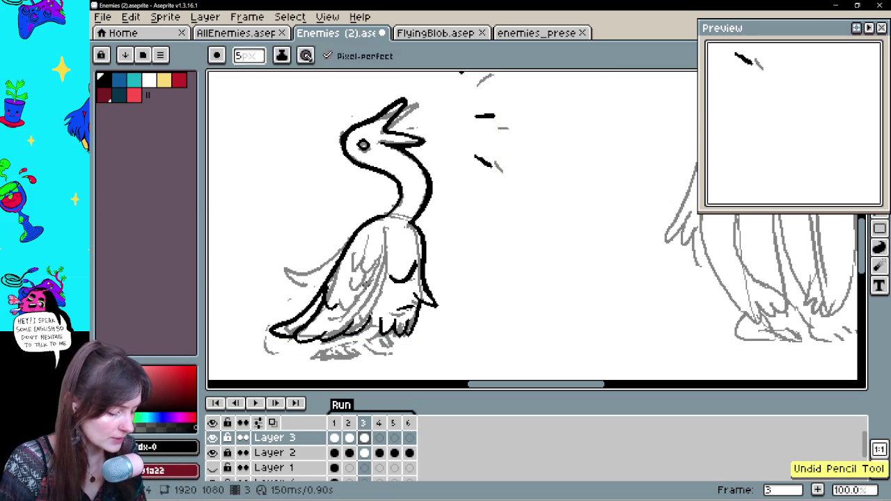
{"action": "key", "text": "e"}
{"action": "key", "text": "e"}
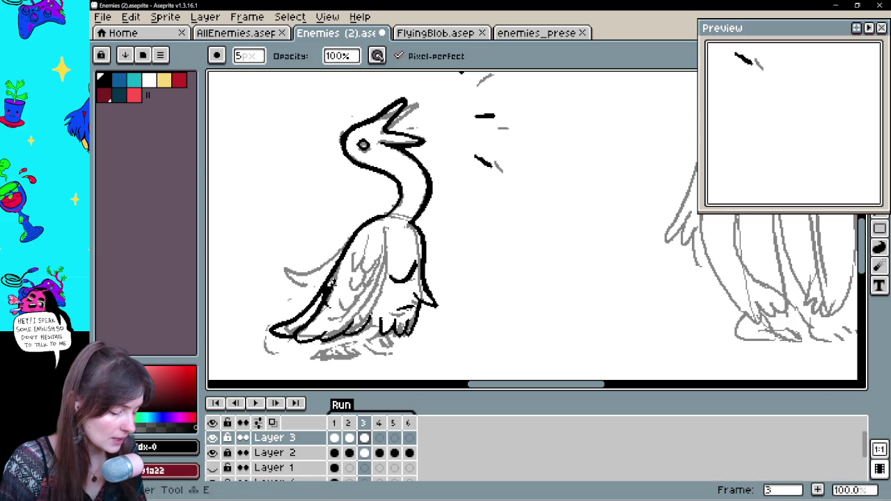
{"action": "key", "text": "b"}
{"action": "mouse_move", "coordinate": [335, 286]}
{"action": "left_mouse_down"}
{"action": "mouse_move", "coordinate": [323, 300]}
{"action": "mouse_move", "coordinate": [344, 298]}
{"action": "left_mouse_up"}
{"action": "mouse_move", "coordinate": [351, 258]}
{"action": "left_mouse_down"}
{"action": "mouse_move", "coordinate": [341, 285]}
{"action": "mouse_move", "coordinate": [366, 285]}
{"action": "left_mouse_up"}
- Ink more feather strokes on the lower-left wing, then return to frame 2 to compare
{"action": "mouse_move", "coordinate": [339, 245]}
{"action": "left_mouse_down"}
{"action": "mouse_move", "coordinate": [327, 267]}
{"action": "mouse_move", "coordinate": [291, 287]}
{"action": "left_mouse_up"}
{"action": "key", "text": "v"}
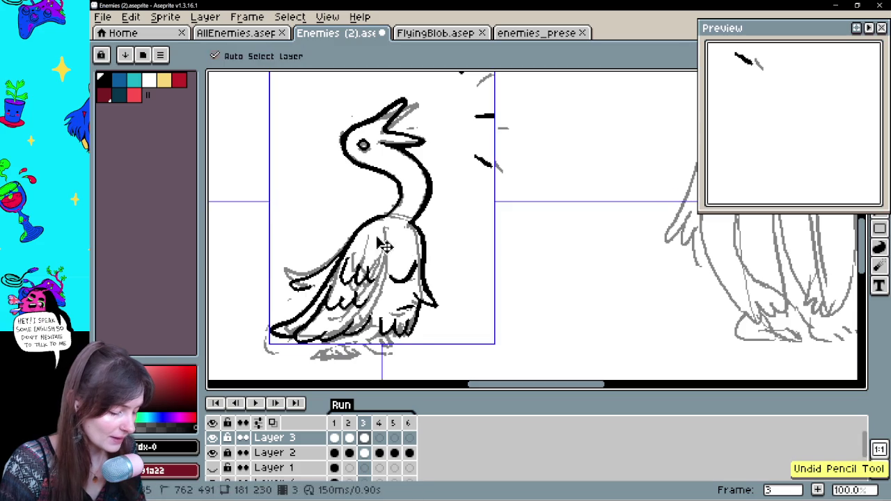
{"action": "key", "text": "ctrl"}
{"action": "left_click_drag", "start_coordinate": [334, 261], "coordinate": [293, 295]}
{"action": "left_click_drag", "start_coordinate": [343, 250], "coordinate": [290, 300]}
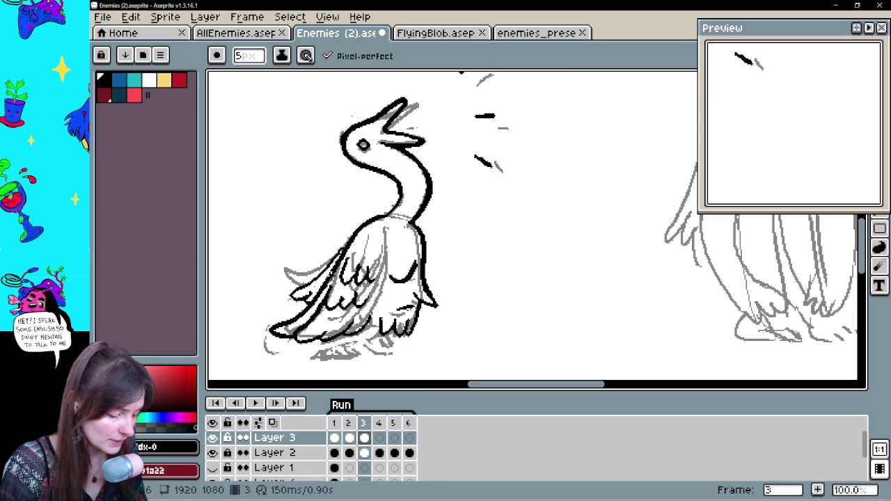
{"action": "scroll", "coordinate": [330, 279], "scroll_direction": "down", "scroll_amount": 2}
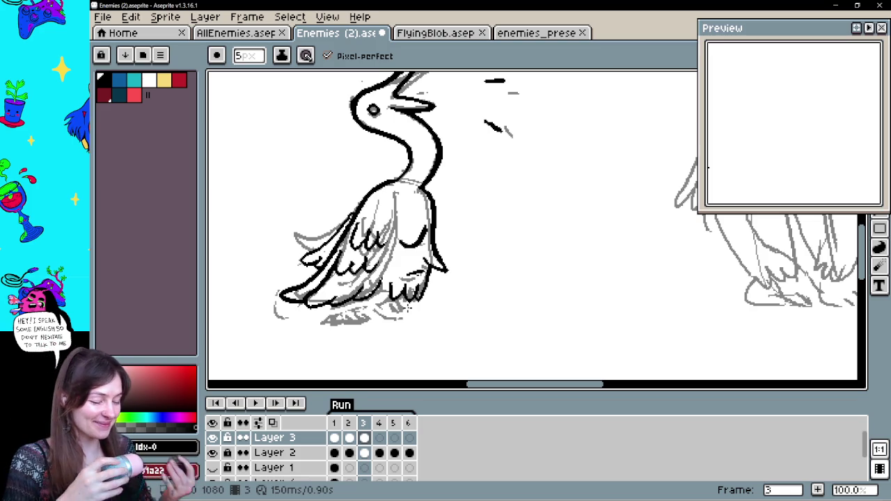
{"action": "left_click", "coordinate": [354, 438]}
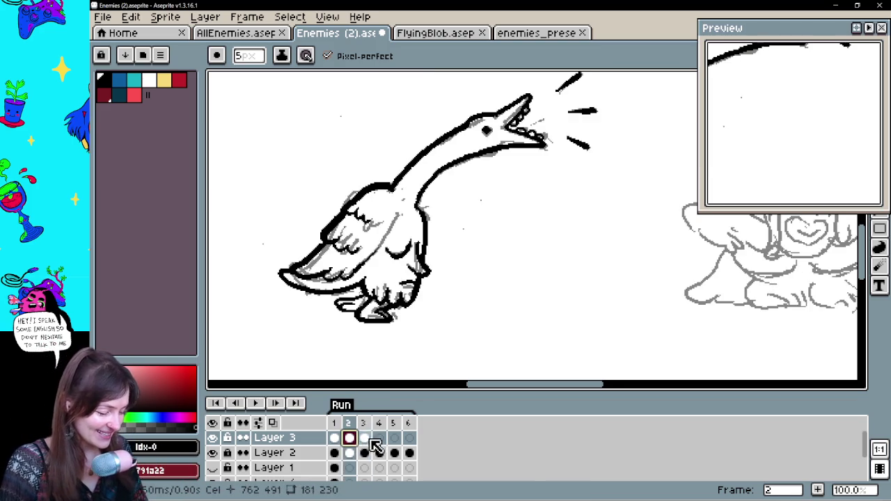
- Compare frames 2 and 3 with onion skin on, and ink a short foot line on frame 3
{"action": "left_click", "coordinate": [366, 440]}
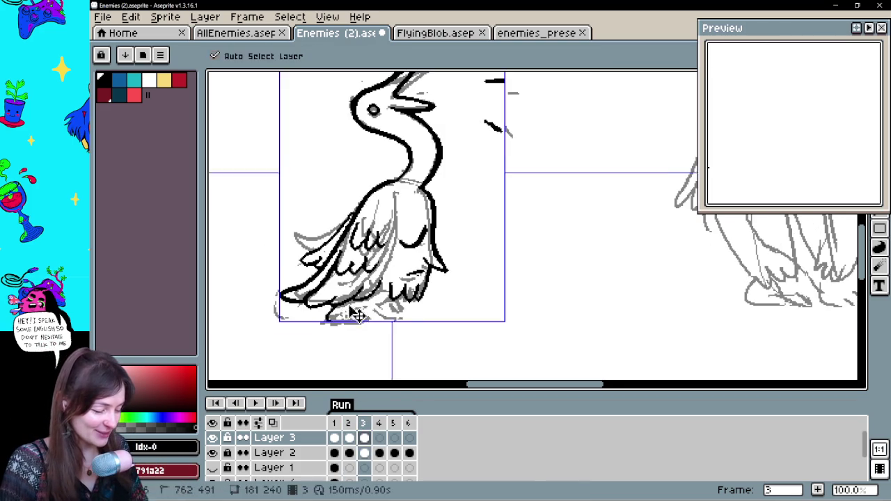
{"action": "left_click", "coordinate": [355, 438]}
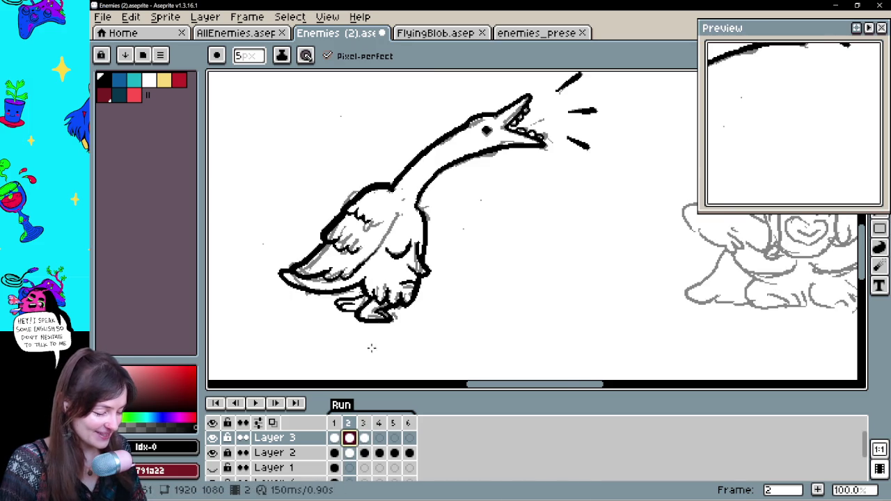
{"action": "left_click", "coordinate": [365, 440]}
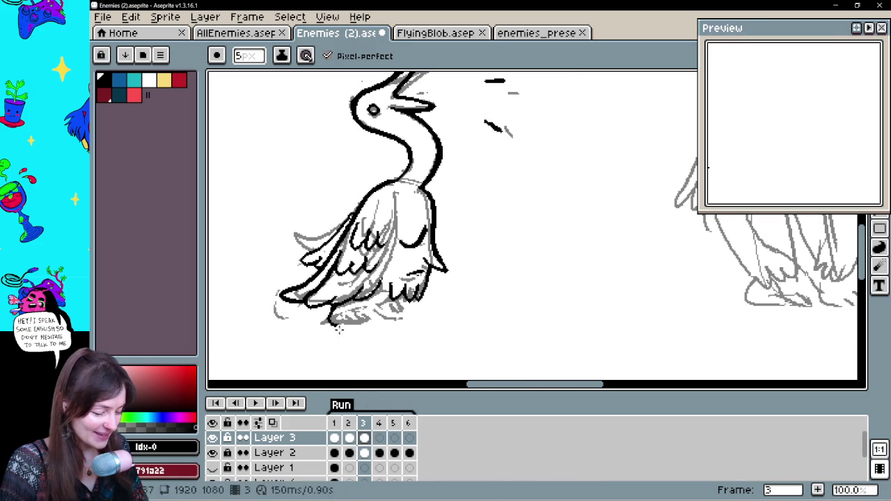
{"action": "left_click", "coordinate": [275, 423]}
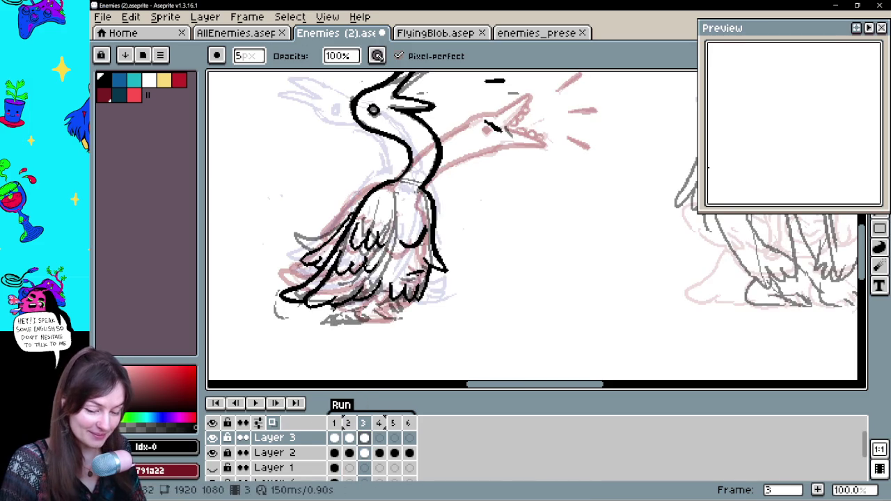
{"action": "key", "text": "b"}
{"action": "left_click_drag", "start_coordinate": [322, 321], "coordinate": [341, 320]}
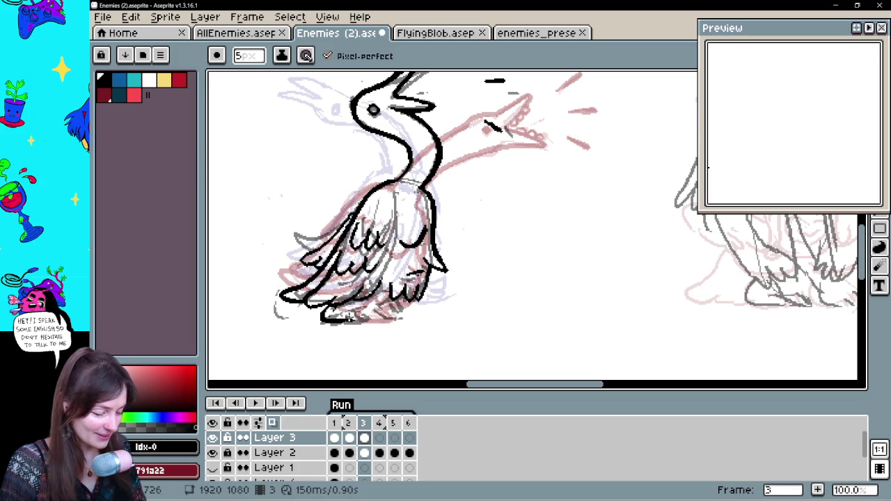
{"action": "left_click", "coordinate": [272, 422]}
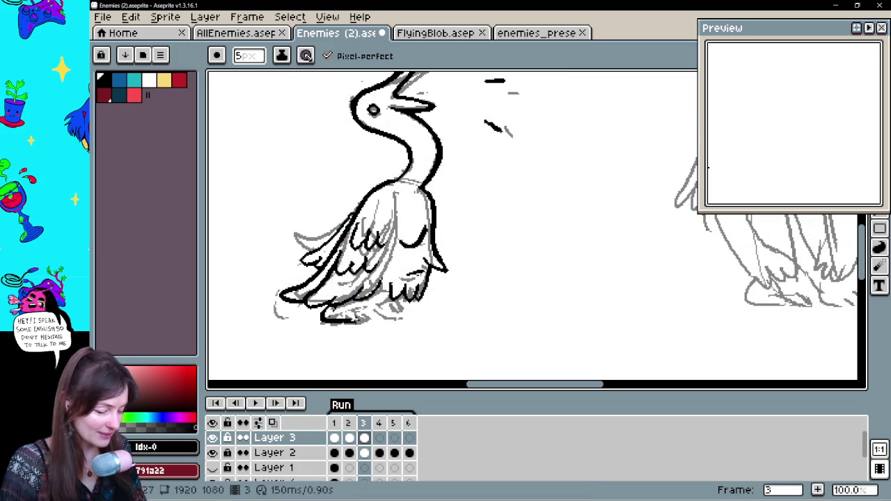
- Ink short black strokes on the frame-3 goose's feet, redrawing one after undoing it
{"action": "left_click_drag", "start_coordinate": [349, 308], "coordinate": [362, 319]}
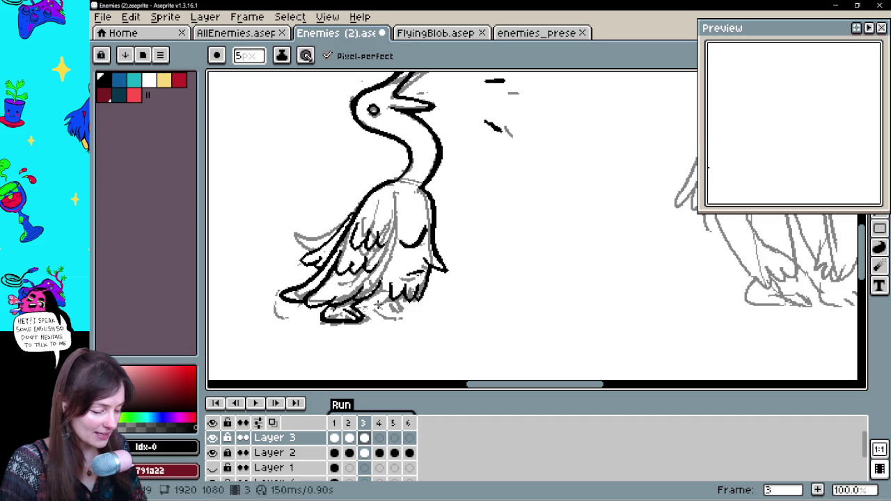
{"action": "key", "text": "ctrl+z"}
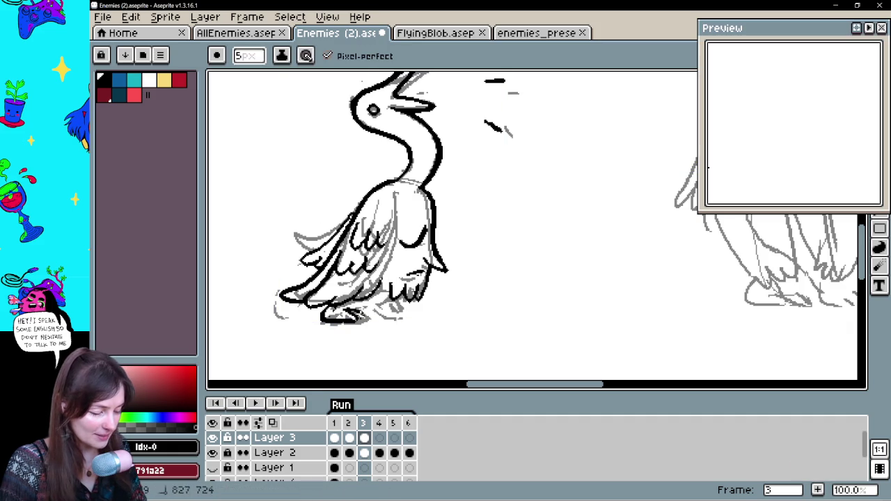
{"action": "left_click_drag", "start_coordinate": [352, 309], "coordinate": [362, 322]}
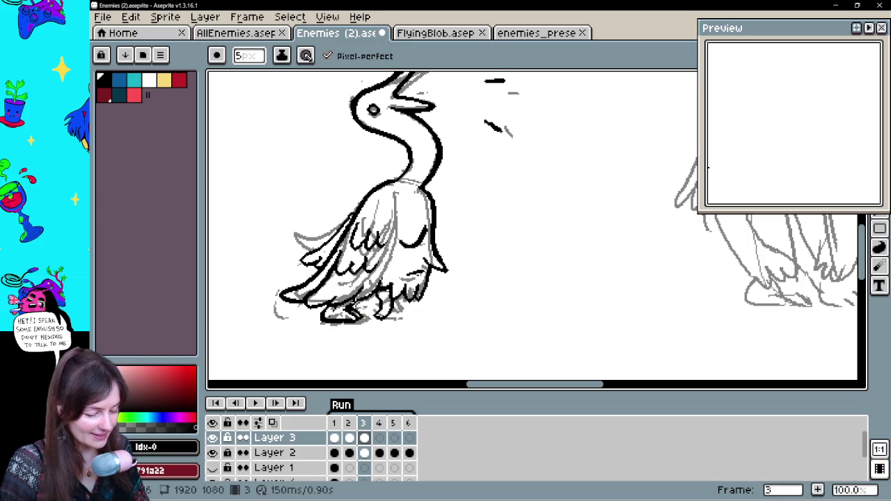
{"action": "key", "text": "e"}
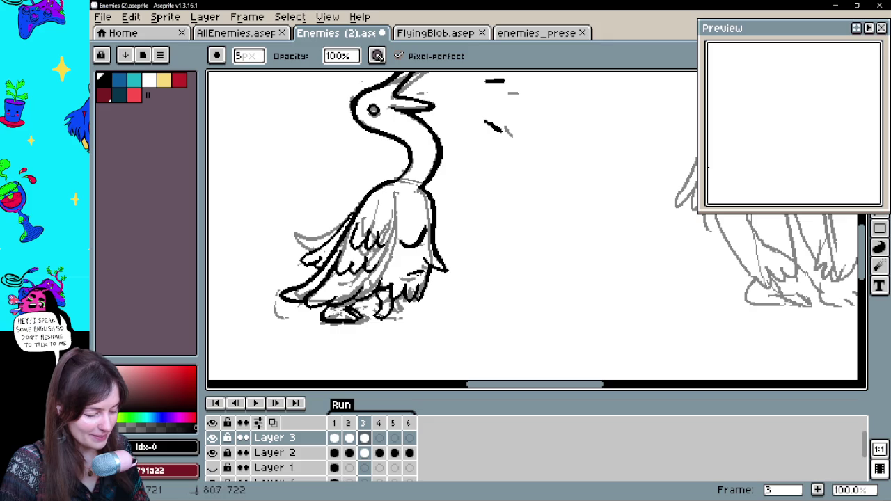
{"action": "key", "text": "b"}
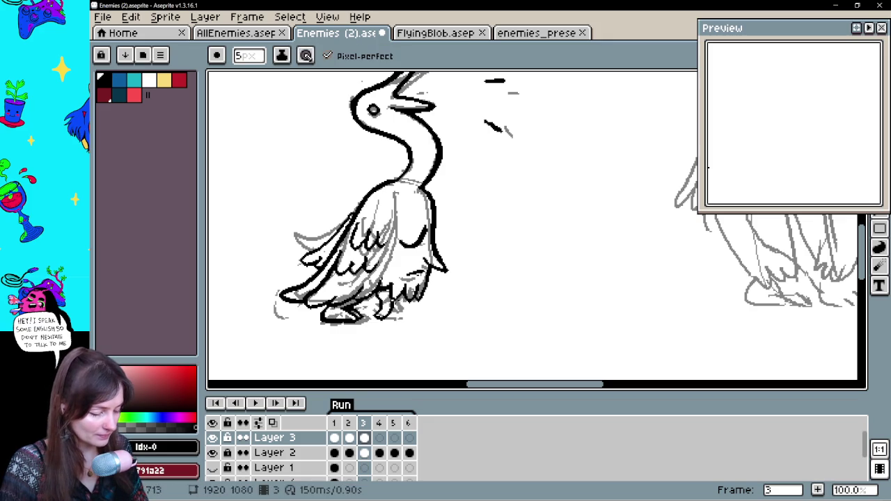
{"action": "key", "text": "v"}
{"action": "key", "text": "b"}
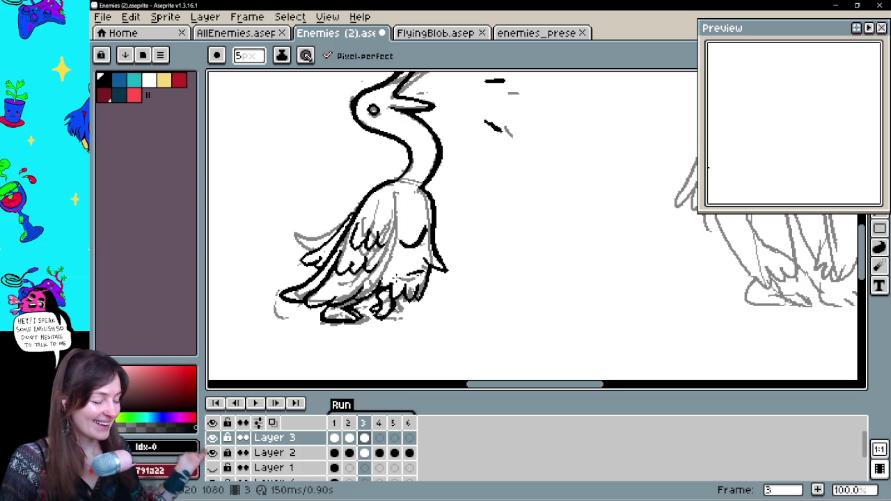
{"action": "key", "text": "e"}
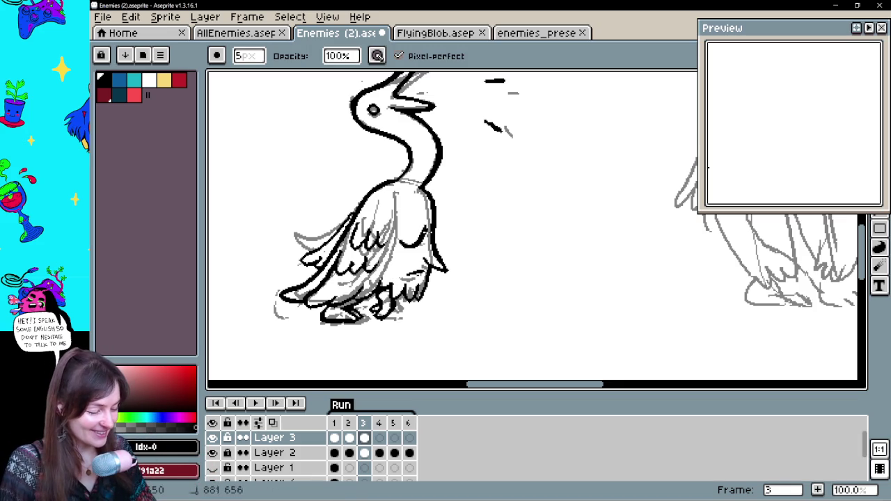
{"action": "left_click_drag", "start_coordinate": [484, 223], "coordinate": [495, 243]}
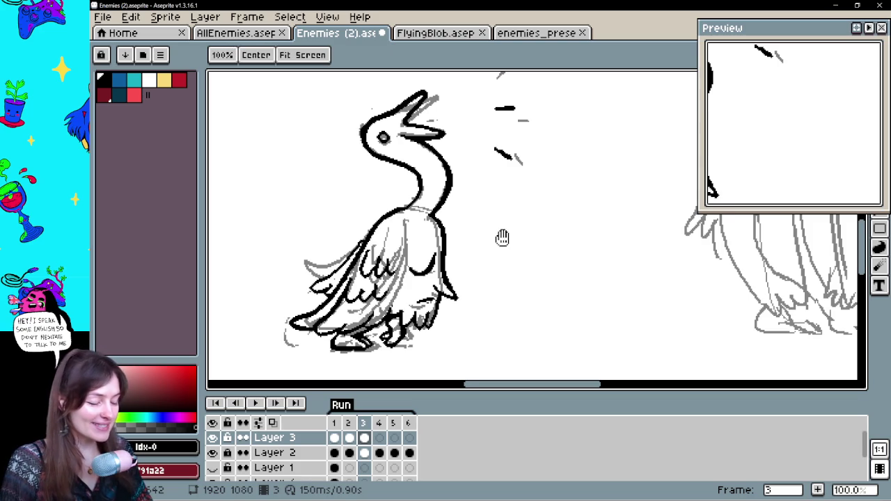
- Review the fully inked frame-3 goose, then switch to frame 4's gray sketch
{"action": "left_click_drag", "start_coordinate": [503, 238], "coordinate": [512, 241]}
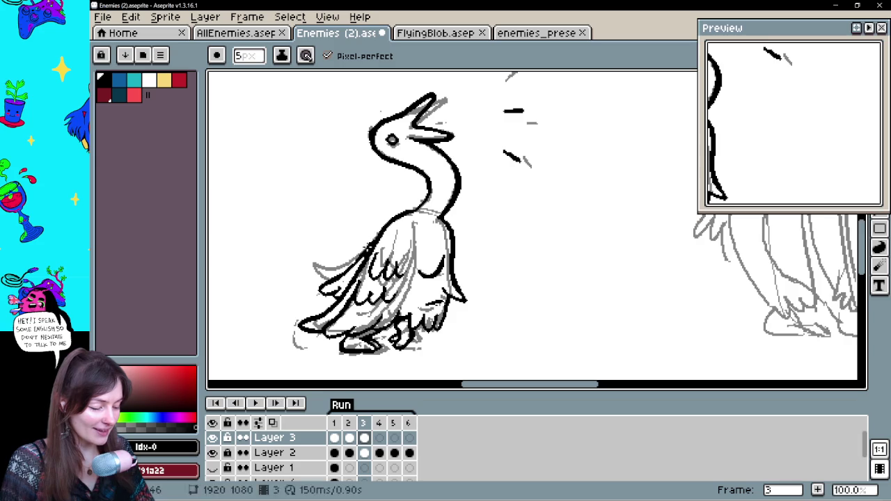
{"action": "key", "text": "e"}
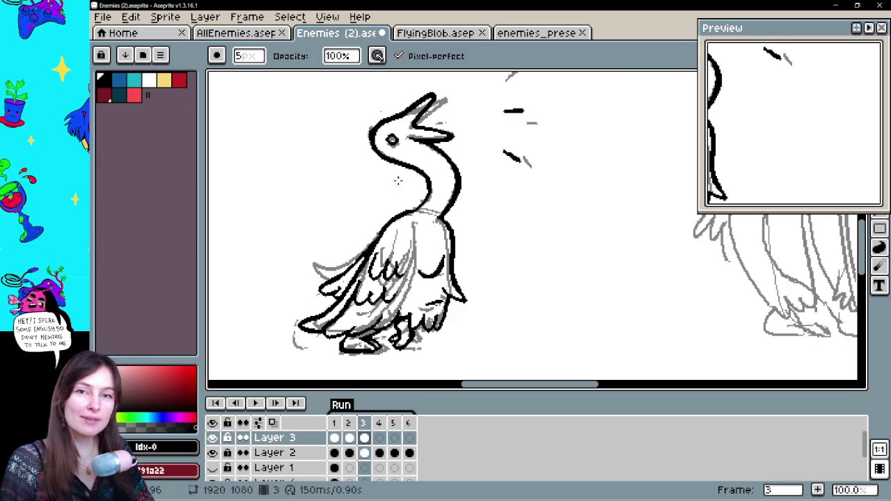
{"action": "key", "text": "b"}
{"action": "key", "text": "ctrl"}
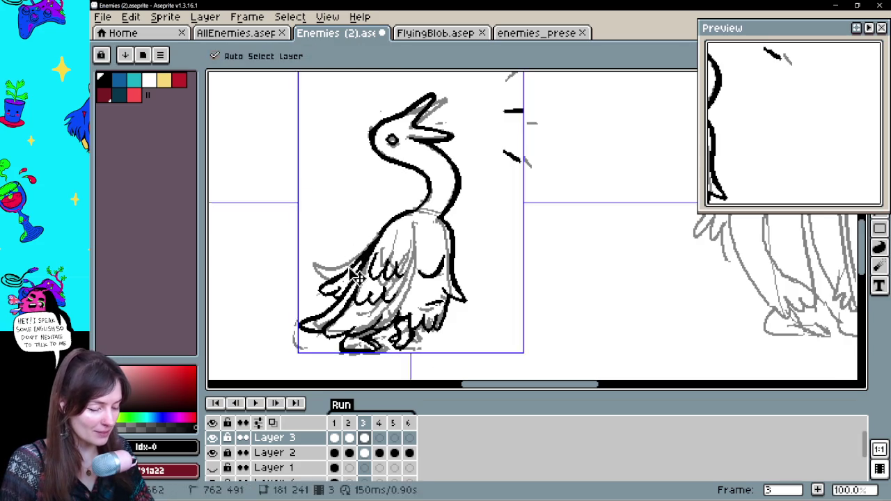
{"action": "key", "text": "ctrl"}
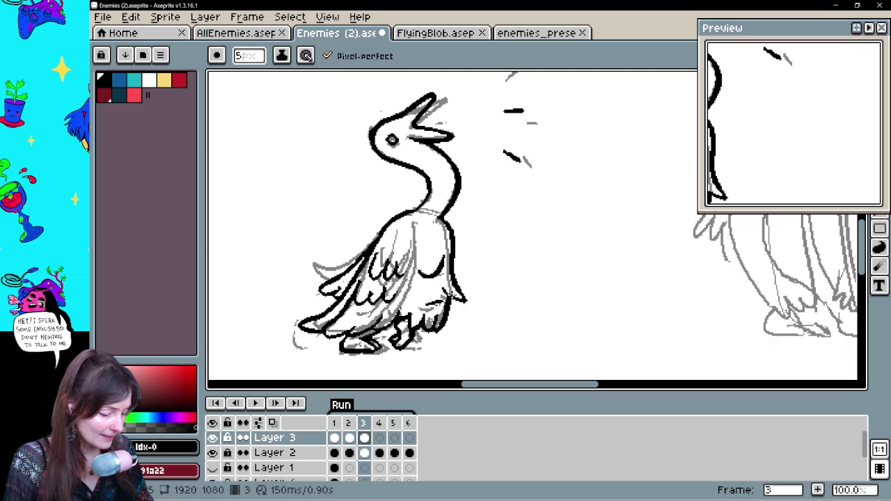
{"action": "left_click_drag", "start_coordinate": [500, 244], "coordinate": [512, 258]}
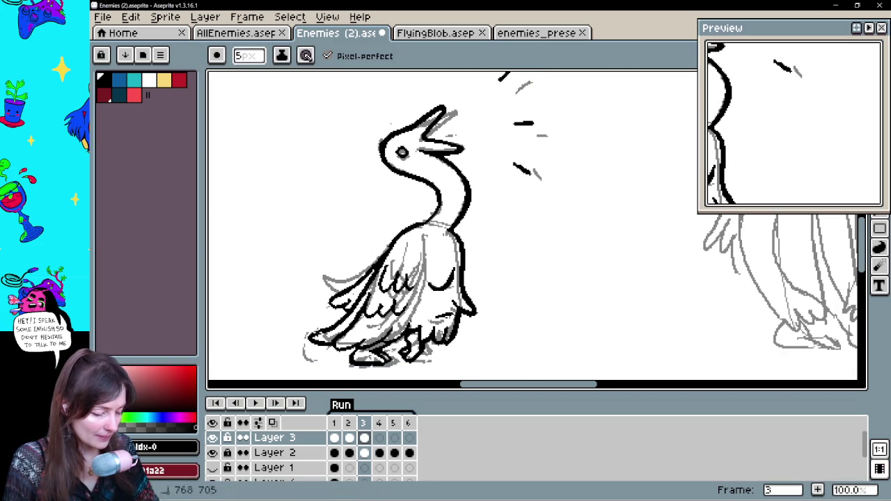
{"action": "key", "text": "b"}
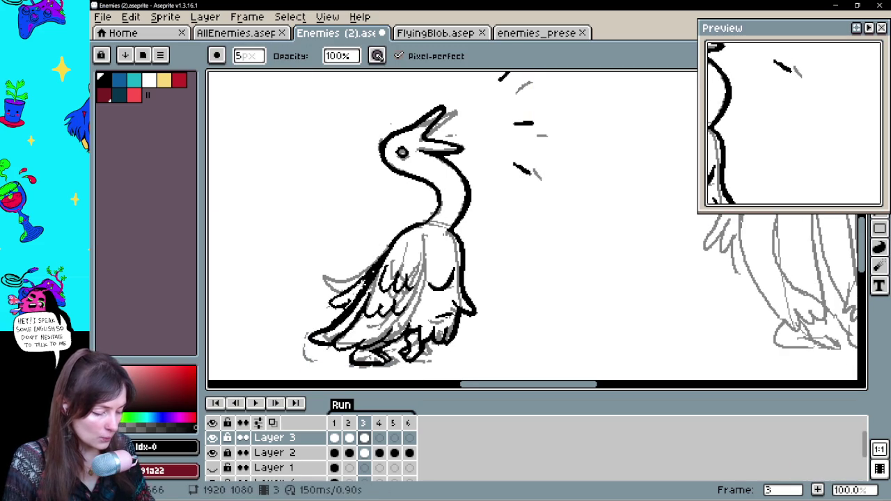
{"action": "key", "text": "b"}
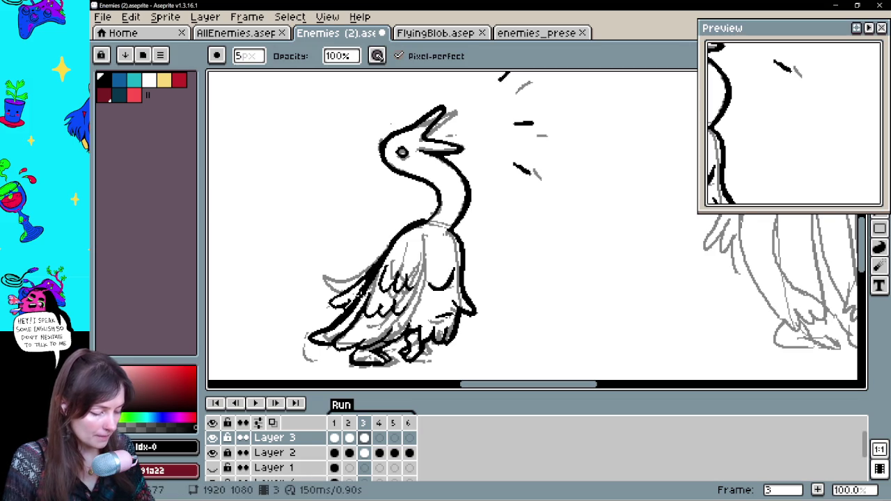
{"action": "left_click_drag", "start_coordinate": [470, 223], "coordinate": [465, 227]}
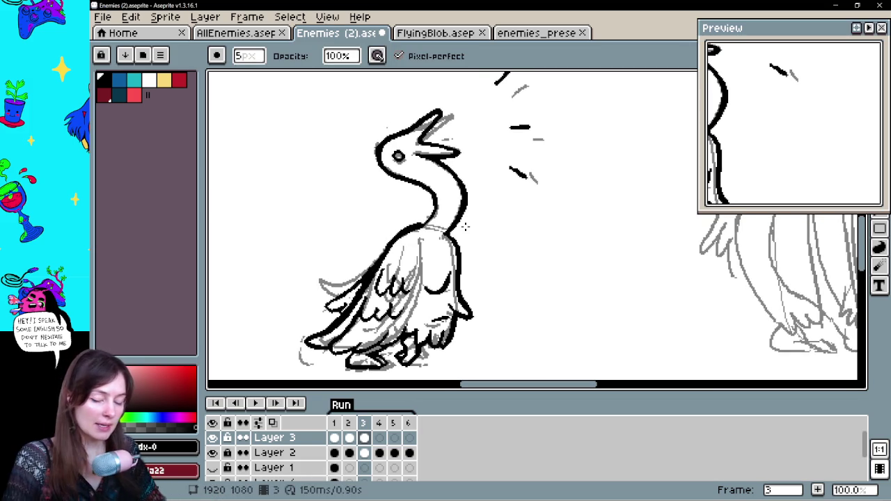
{"action": "key", "text": "b"}
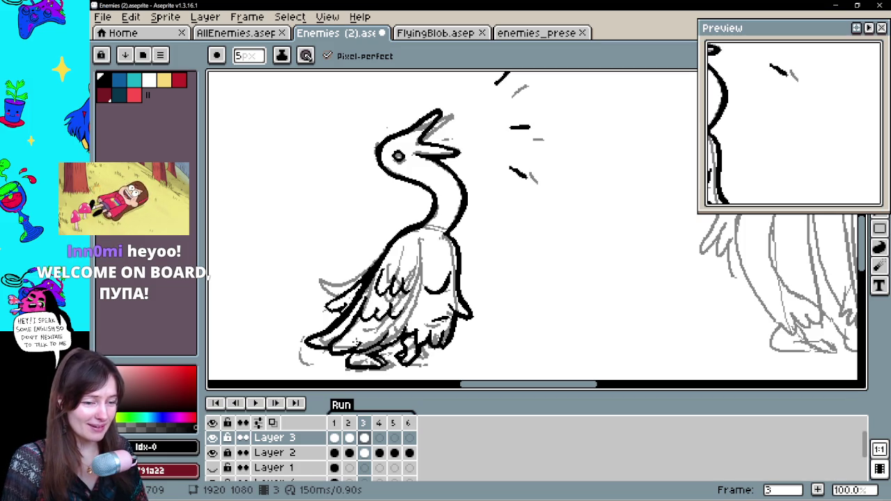
{"action": "left_click_drag", "start_coordinate": [530, 236], "coordinate": [504, 232]}
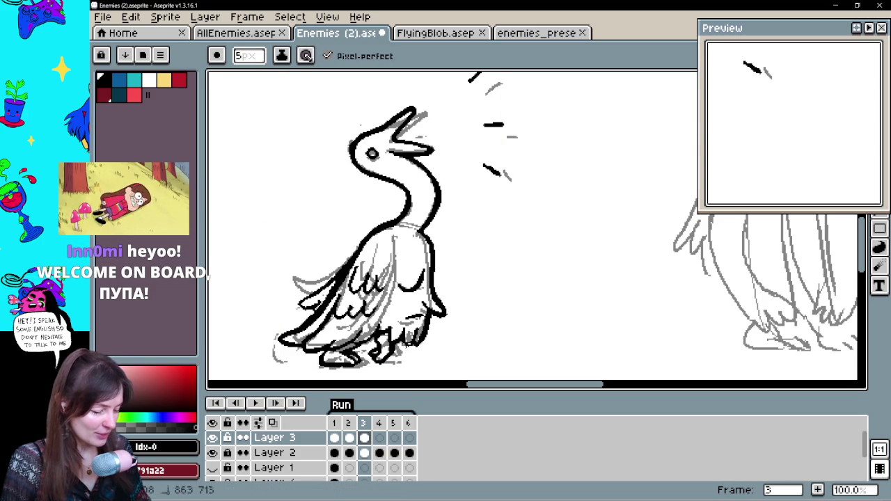
{"action": "left_click", "coordinate": [379, 437]}
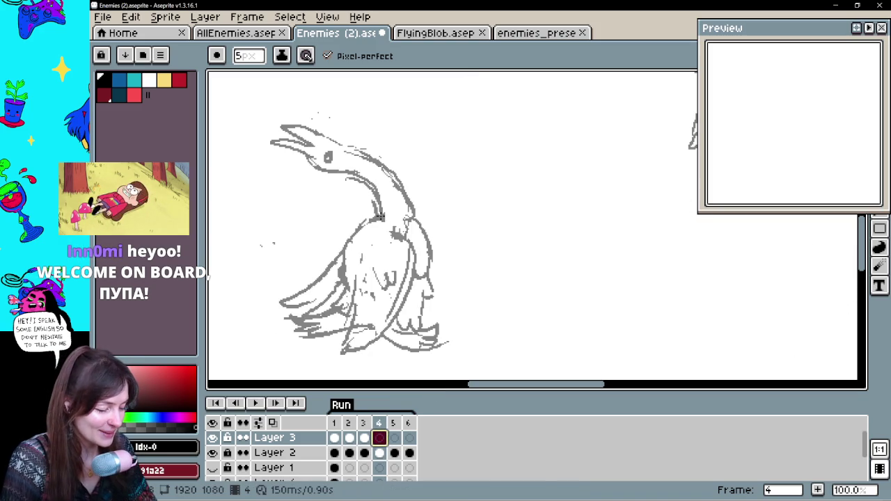
- Ink both sides of the arched neck and the lower beak edge on frame 4
{"action": "left_click_drag", "start_coordinate": [382, 216], "coordinate": [335, 164]}
{"action": "mouse_move", "coordinate": [411, 218]}
{"action": "left_mouse_down"}
{"action": "mouse_move", "coordinate": [409, 192]}
{"action": "mouse_move", "coordinate": [335, 139]}
{"action": "left_mouse_up"}
{"action": "key", "text": "ctrl+z"}
{"action": "mouse_move", "coordinate": [414, 216]}
{"action": "left_mouse_down"}
{"action": "mouse_move", "coordinate": [399, 179]}
{"action": "mouse_move", "coordinate": [332, 140]}
{"action": "left_mouse_up"}
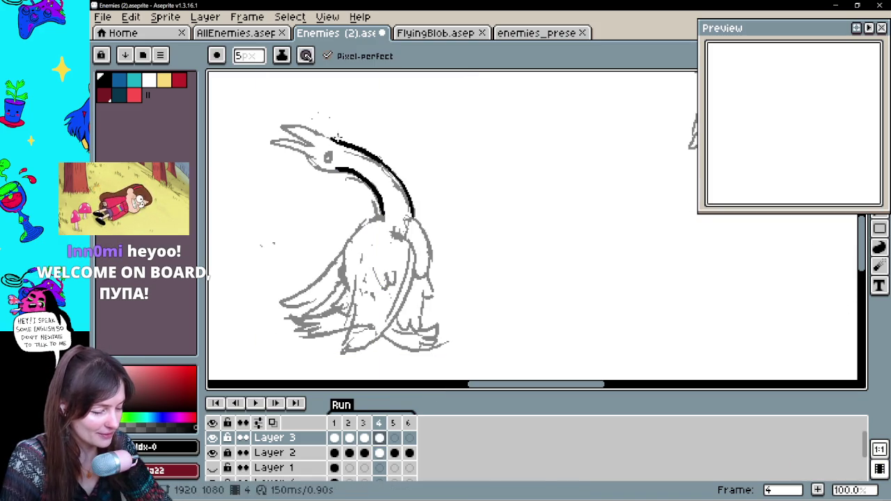
{"action": "mouse_move", "coordinate": [280, 127]}
{"action": "left_mouse_down"}
{"action": "mouse_move", "coordinate": [310, 145]}
{"action": "mouse_move", "coordinate": [277, 135]}
{"action": "left_mouse_up"}
- Trim stray beak pixels, dot in the black eye, and undo a stray neck-base stroke
{"action": "key", "text": "b"}
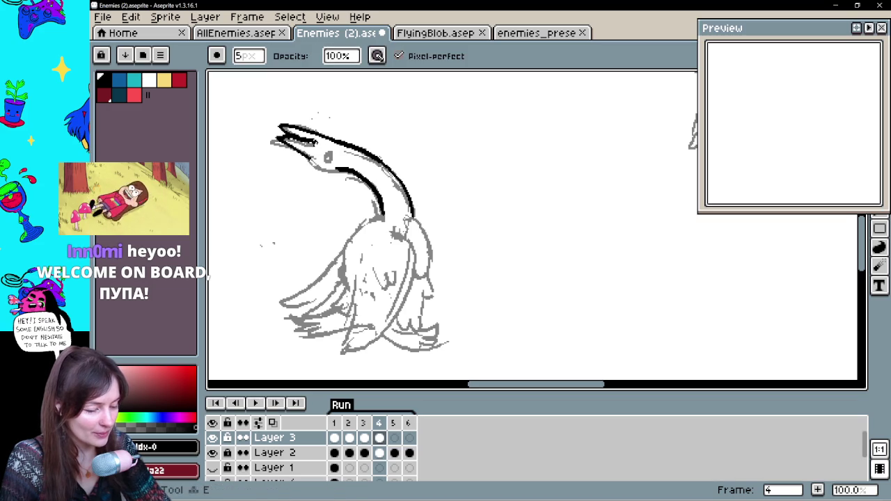
{"action": "key", "text": "e"}
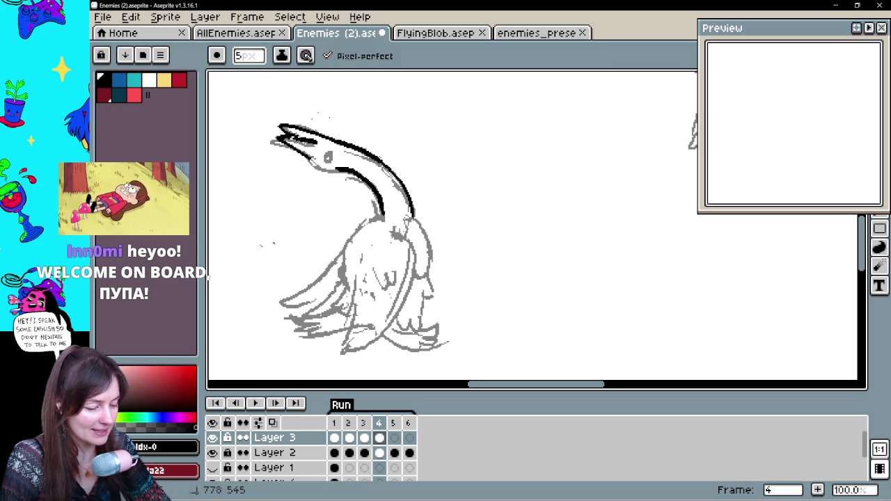
{"action": "key", "text": "b"}
{"action": "left_click", "coordinate": [304, 143]}
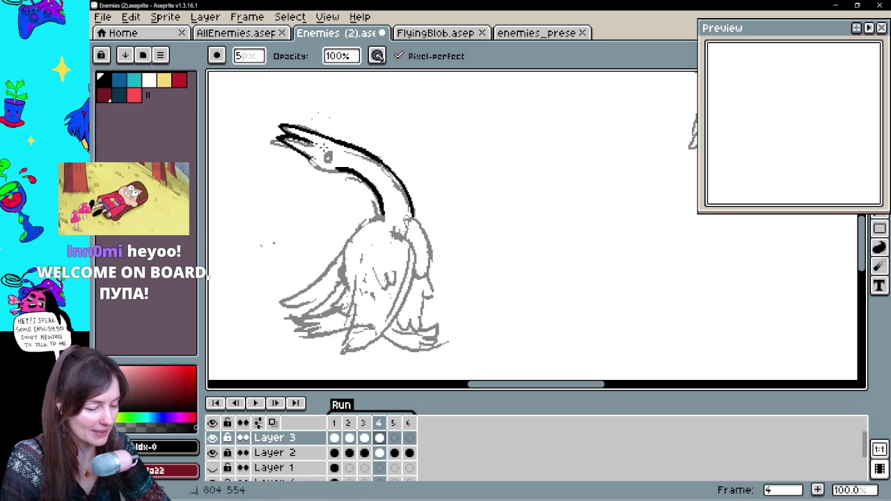
{"action": "key", "text": "e"}
{"action": "left_click_drag", "start_coordinate": [298, 136], "coordinate": [314, 143]}
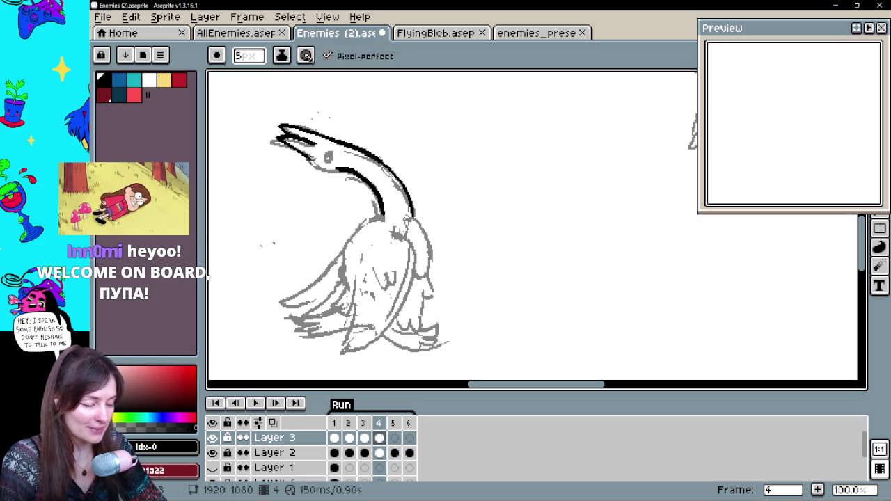
{"action": "key", "text": "b"}
{"action": "left_click", "coordinate": [329, 156]}
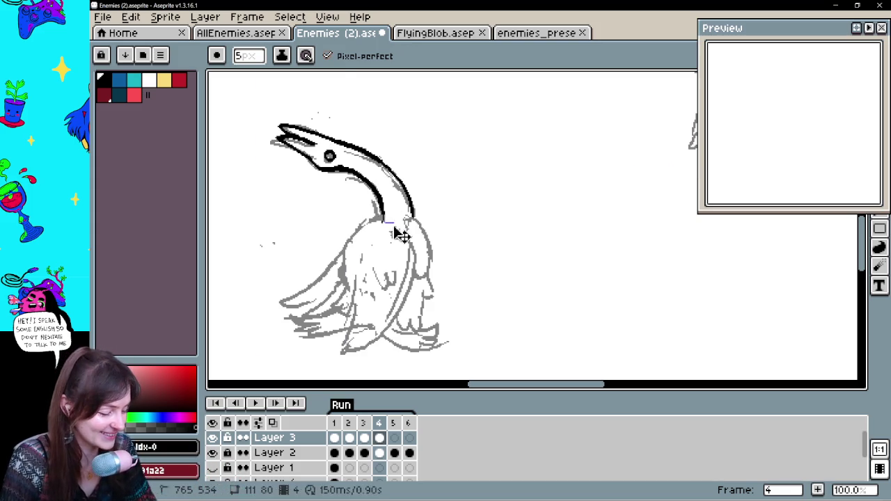
{"action": "left_click_drag", "start_coordinate": [382, 216], "coordinate": [368, 225]}
{"action": "key", "text": "ctrl+z"}
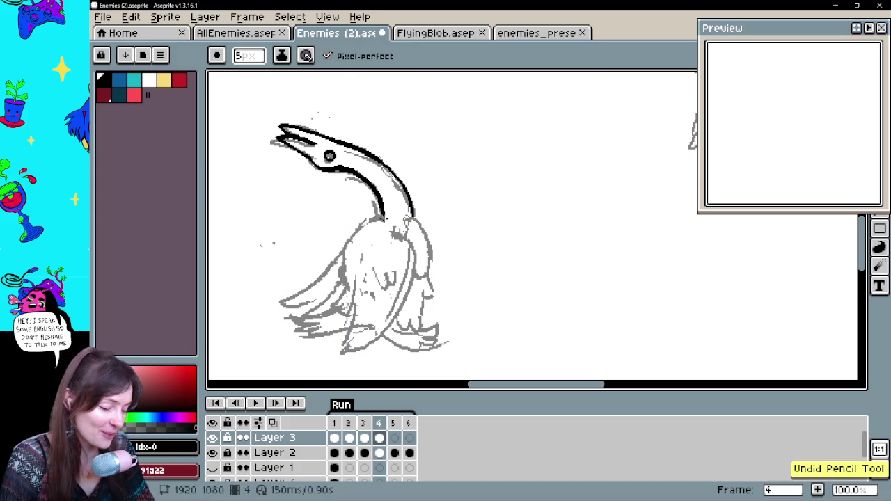
- Ink the body outline down into a curled tail, reshaping the tail tip into a closed loop
{"action": "key", "text": "ctrl+z"}
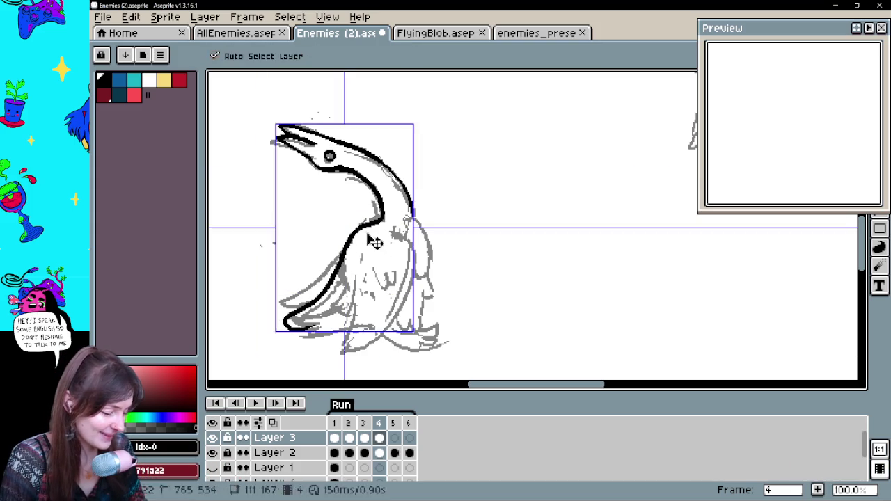
{"action": "key", "text": "ctrl+z"}
{"action": "left_click_drag", "start_coordinate": [322, 301], "coordinate": [317, 333]}
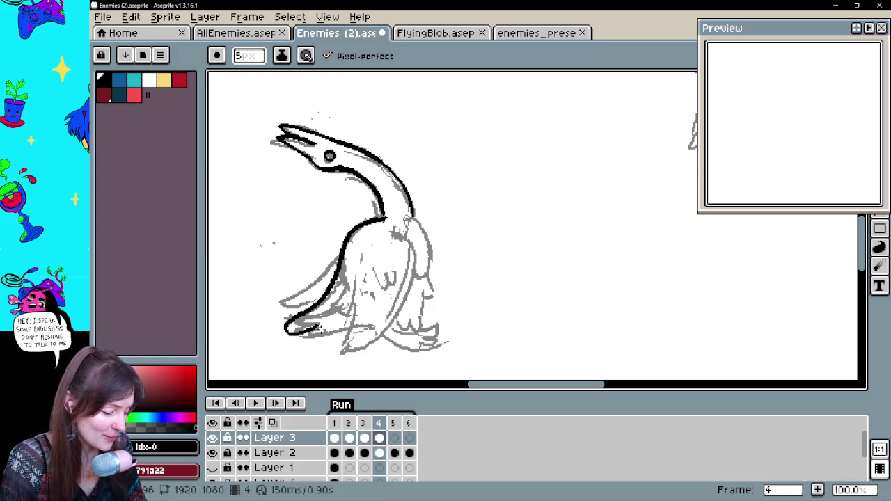
{"action": "key", "text": "e"}
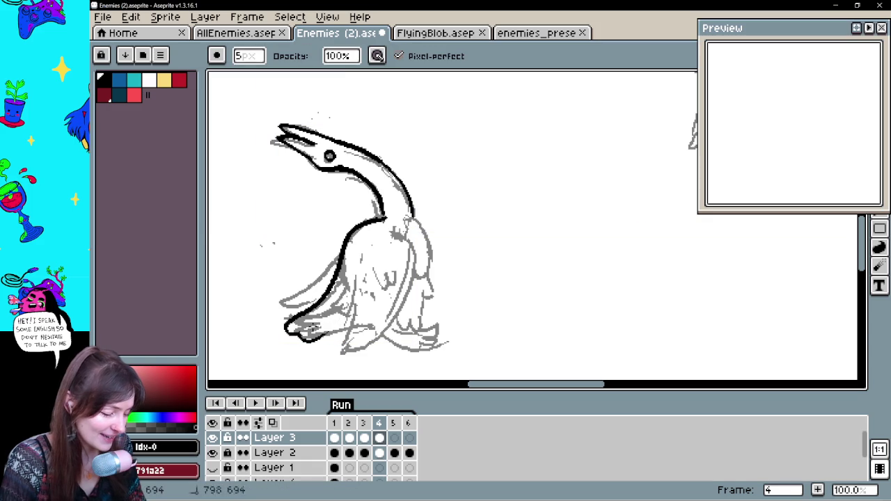
{"action": "mouse_move", "coordinate": [339, 327]}
{"action": "left_mouse_down"}
{"action": "mouse_move", "coordinate": [311, 337]}
{"action": "mouse_move", "coordinate": [346, 347]}
{"action": "left_mouse_up"}
{"action": "key", "text": "b"}
{"action": "key", "text": "ctrl+z"}
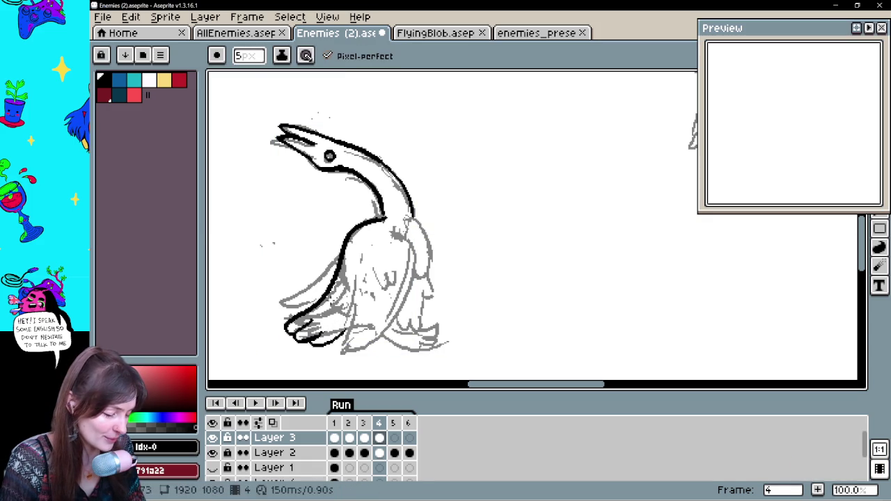
{"action": "key", "text": "e"}
{"action": "mouse_move", "coordinate": [296, 333]}
{"action": "left_mouse_down"}
{"action": "mouse_move", "coordinate": [287, 340]}
{"action": "mouse_move", "coordinate": [307, 340]}
{"action": "left_mouse_up"}
{"action": "key", "text": "b"}
- Outline the right side of the neck and body and add a vertical line down the body
{"action": "left_click_drag", "start_coordinate": [417, 170], "coordinate": [408, 161]}
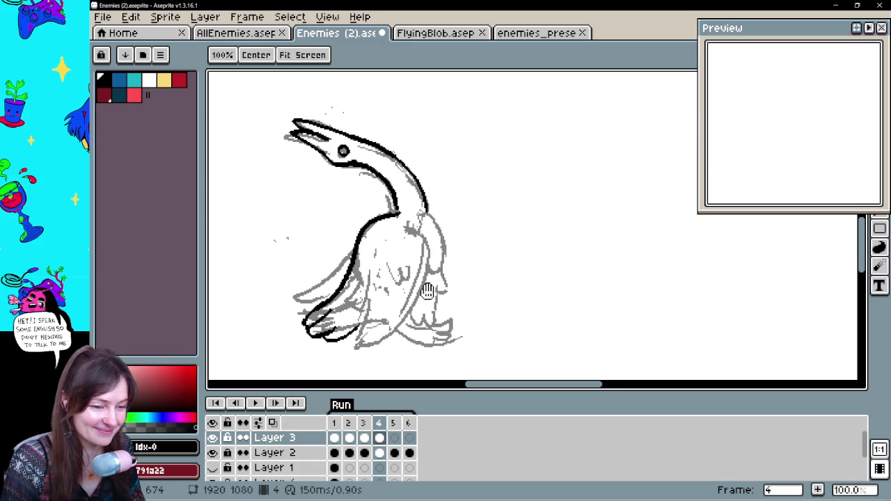
{"action": "left_click_drag", "start_coordinate": [406, 210], "coordinate": [416, 273]}
{"action": "key", "text": "ctrl+z"}
{"action": "mouse_move", "coordinate": [401, 207]}
{"action": "left_mouse_down"}
{"action": "mouse_move", "coordinate": [428, 297]}
{"action": "mouse_move", "coordinate": [414, 319]}
{"action": "mouse_move", "coordinate": [406, 308]}
{"action": "mouse_move", "coordinate": [418, 306]}
{"action": "left_mouse_up"}
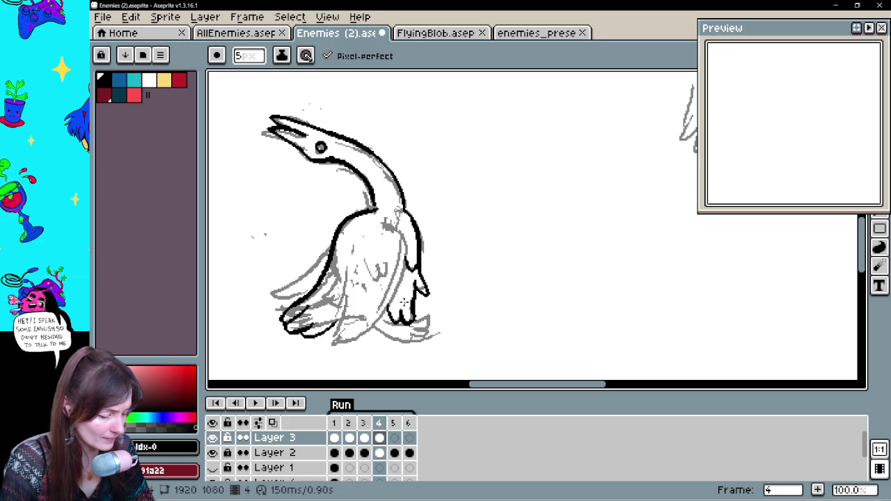
{"action": "left_click_drag", "start_coordinate": [407, 230], "coordinate": [376, 334]}
{"action": "key", "text": "ctrl+z"}
{"action": "left_click_drag", "start_coordinate": [407, 267], "coordinate": [358, 320]}
{"action": "left_click_drag", "start_coordinate": [354, 269], "coordinate": [341, 301]}
{"action": "key", "text": "ctrl+z"}
{"action": "key", "text": "ctrl+z"}
{"action": "mouse_move", "coordinate": [354, 238]}
{"action": "left_mouse_down"}
{"action": "mouse_move", "coordinate": [358, 308]}
{"action": "mouse_move", "coordinate": [376, 315]}
{"action": "left_mouse_up"}
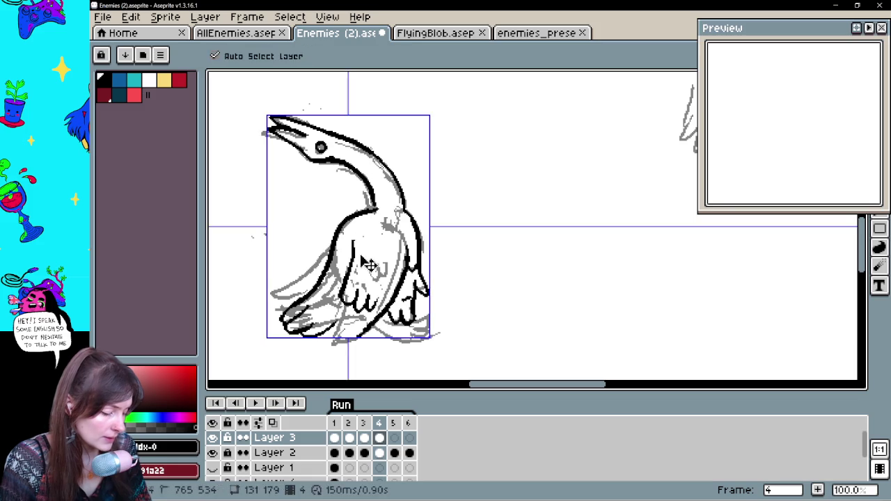
{"action": "key", "text": "e"}
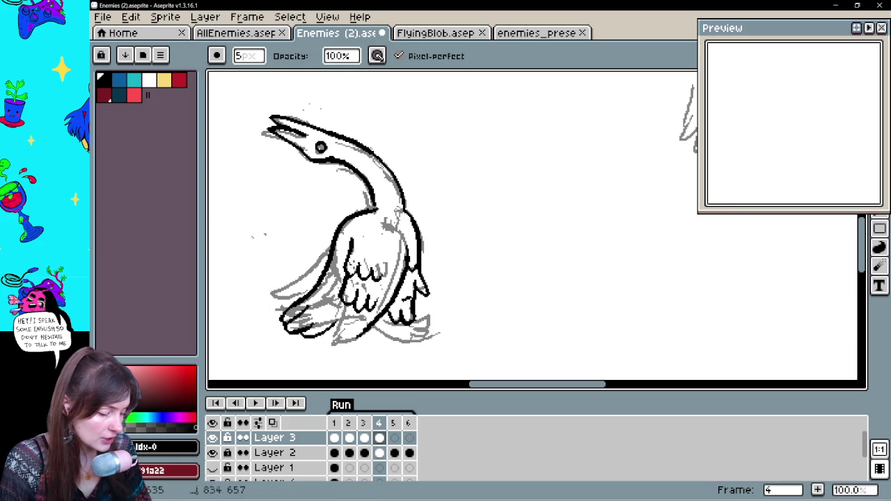
{"action": "key", "text": "b"}
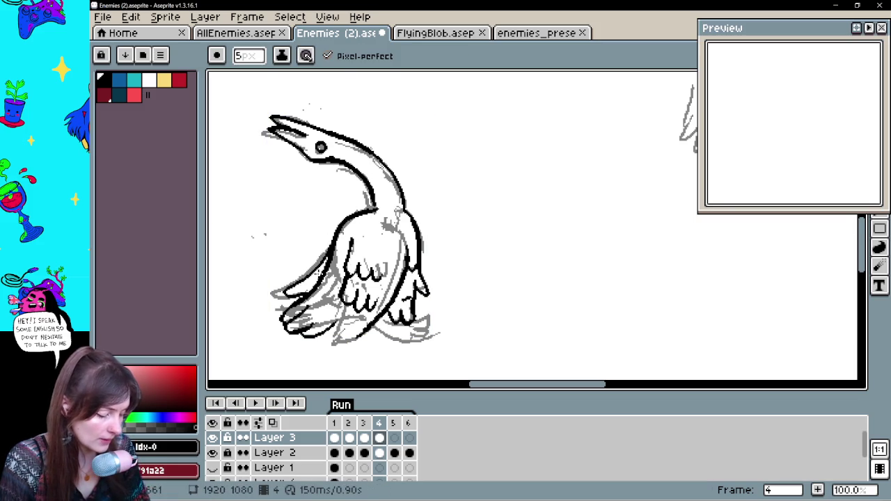
- Ink the bottom edge of the body and the foot in black, redrawing the foot tip
{"action": "left_click_drag", "start_coordinate": [441, 293], "coordinate": [480, 272]}
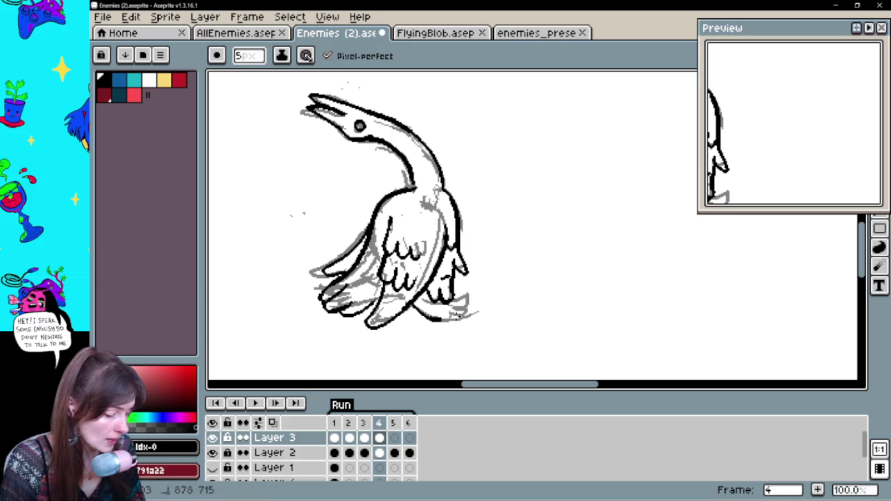
{"action": "mouse_move", "coordinate": [416, 317]}
{"action": "left_mouse_down"}
{"action": "mouse_move", "coordinate": [463, 321]}
{"action": "mouse_move", "coordinate": [477, 311]}
{"action": "left_mouse_up"}
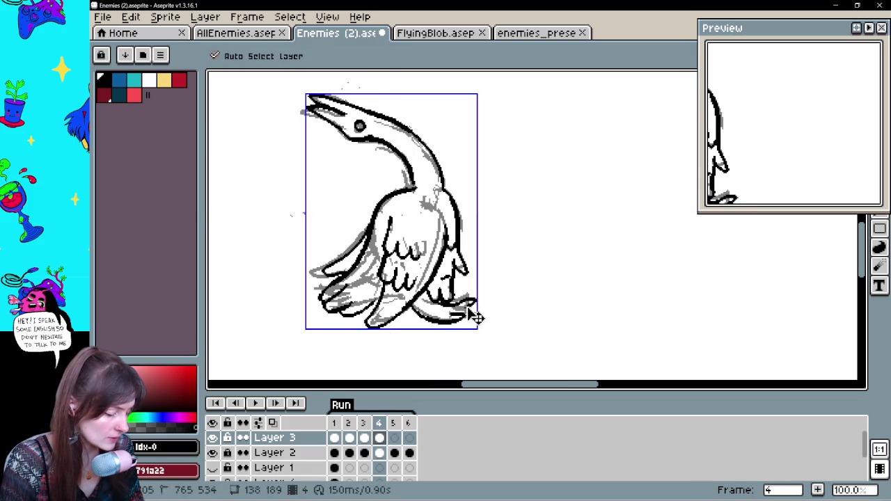
{"action": "key", "text": "e"}
{"action": "key", "text": "b"}
{"action": "left_click_drag", "start_coordinate": [449, 306], "coordinate": [477, 298]}
{"action": "key", "text": "ctrl+z"}
{"action": "key", "text": "ctrl+z"}
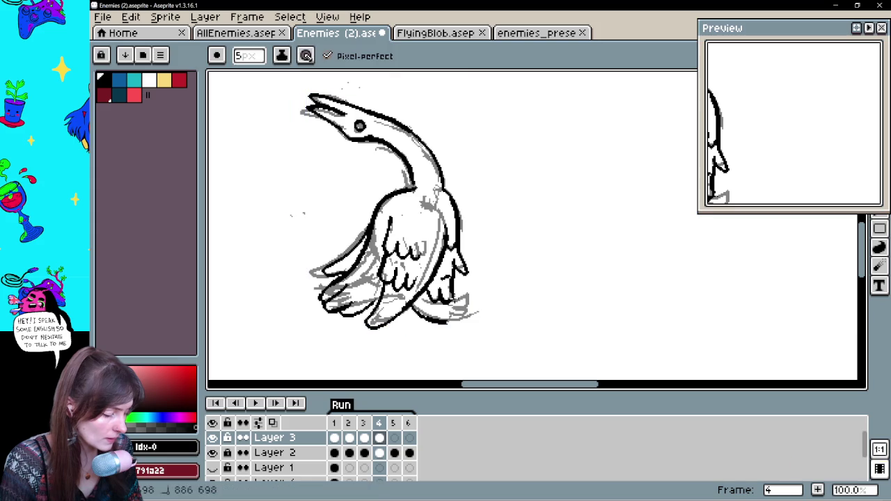
{"action": "mouse_move", "coordinate": [442, 321]}
{"action": "left_mouse_down"}
{"action": "mouse_move", "coordinate": [477, 301]}
{"action": "mouse_move", "coordinate": [479, 310]}
{"action": "left_mouse_up"}
{"action": "key", "text": "ctrl+z"}
{"action": "key", "text": "e"}
{"action": "key", "text": "b"}
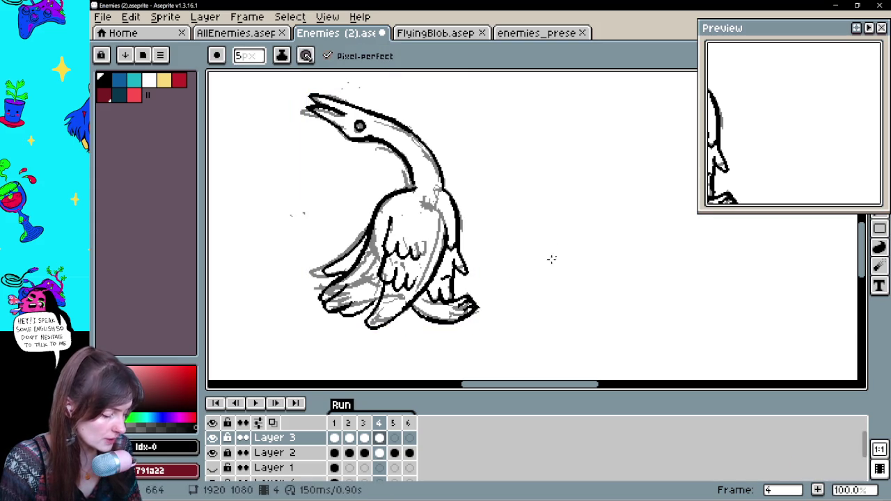
{"action": "key", "text": "e"}
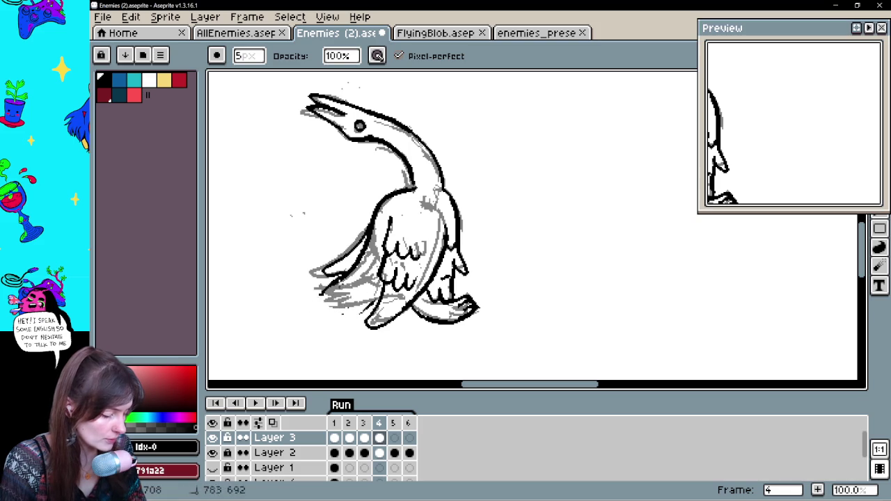
{"action": "key", "text": "b"}
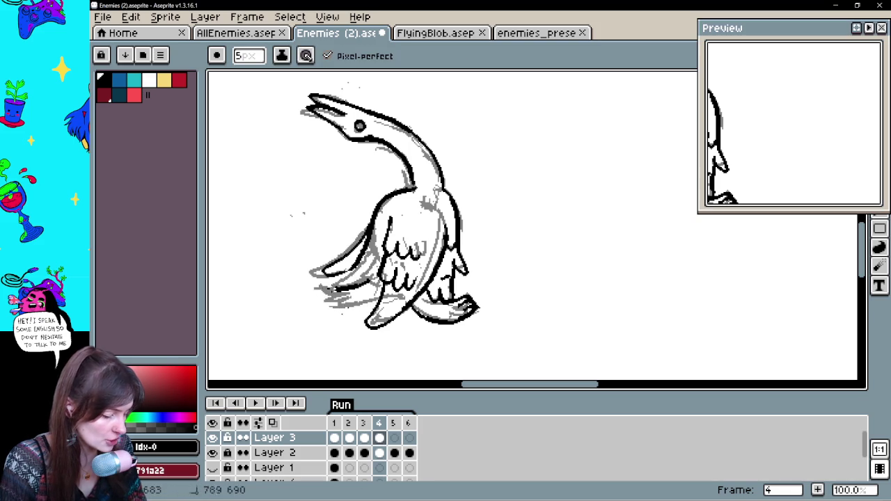
- Ink the layered feathers on the lower-left wing, repositioning the view around the goose
{"action": "mouse_move", "coordinate": [314, 285]}
{"action": "left_mouse_down"}
{"action": "mouse_move", "coordinate": [340, 299]}
{"action": "mouse_move", "coordinate": [332, 311]}
{"action": "mouse_move", "coordinate": [346, 315]}
{"action": "mouse_move", "coordinate": [367, 287]}
{"action": "mouse_move", "coordinate": [342, 312]}
{"action": "mouse_move", "coordinate": [376, 303]}
{"action": "mouse_move", "coordinate": [321, 287]}
{"action": "left_mouse_up"}
{"action": "key", "text": "ctrl+z"}
{"action": "key", "text": "ctrl+z"}
{"action": "key", "text": "ctrl+z"}
{"action": "key", "text": "ctrl+z"}
{"action": "key", "text": "ctrl+z"}
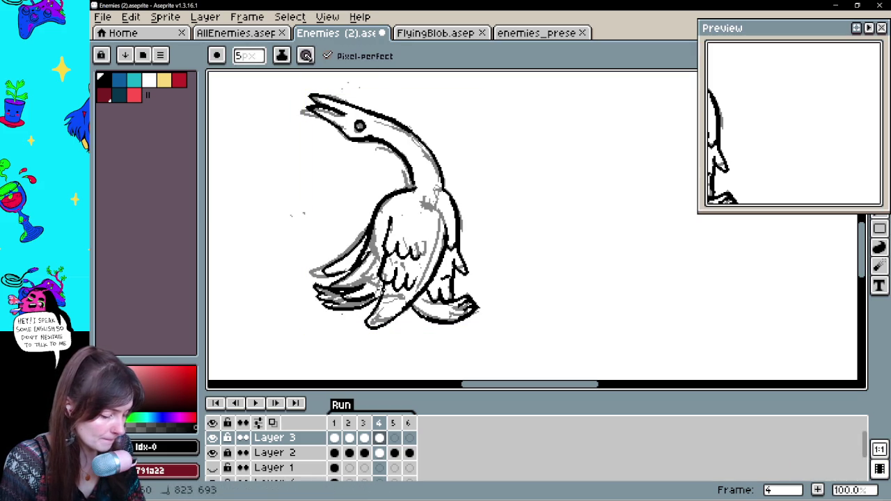
{"action": "key", "text": "e"}
{"action": "key", "text": "b"}
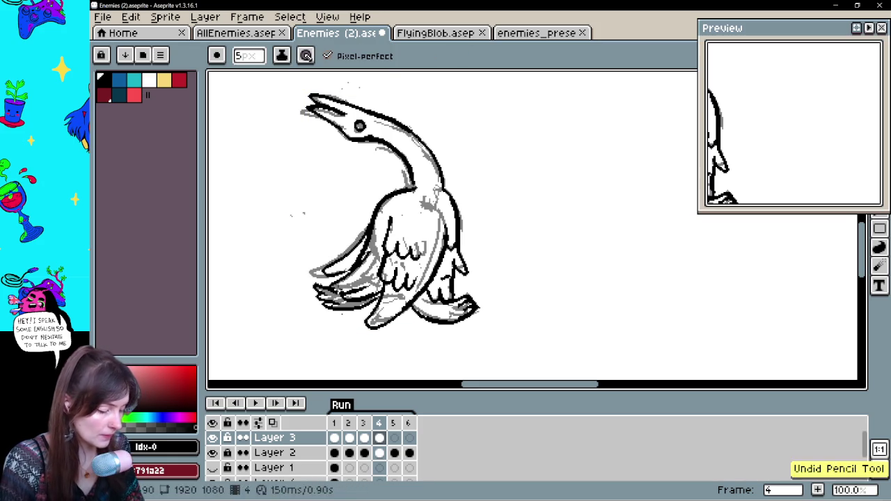
{"action": "key", "text": "space"}
{"action": "left_click_drag", "start_coordinate": [410, 305], "coordinate": [425, 329]}
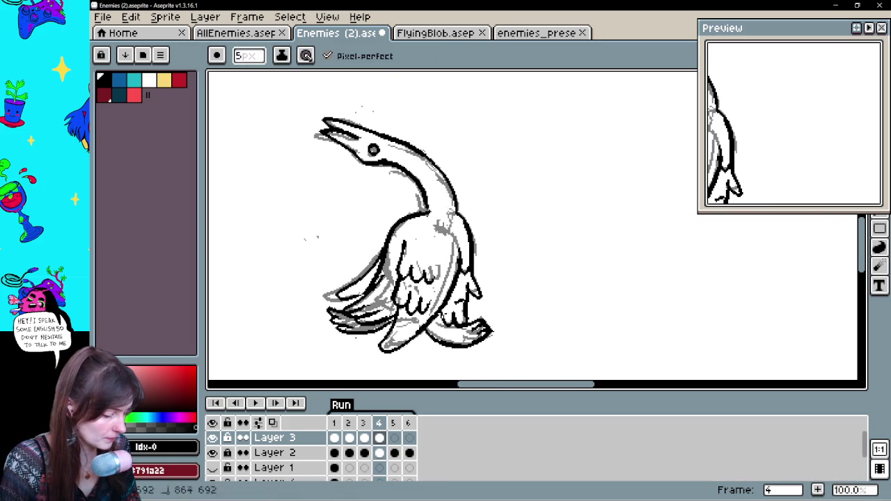
{"action": "key", "text": "space"}
{"action": "left_click_drag", "start_coordinate": [478, 306], "coordinate": [492, 310]}
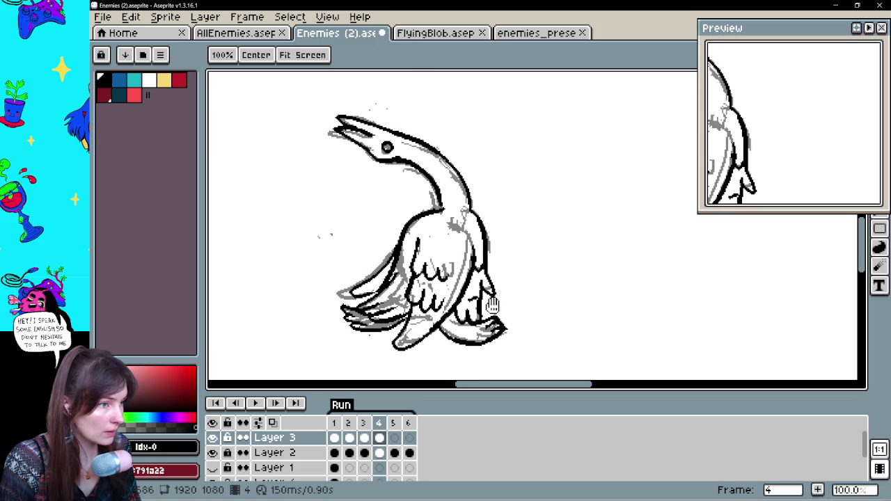
{"action": "key", "text": "space"}
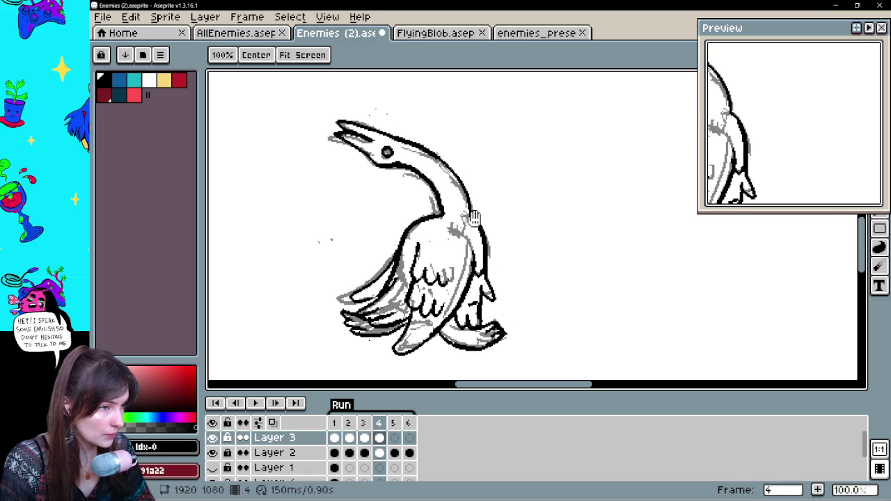
{"action": "left_click_drag", "start_coordinate": [439, 202], "coordinate": [435, 226]}
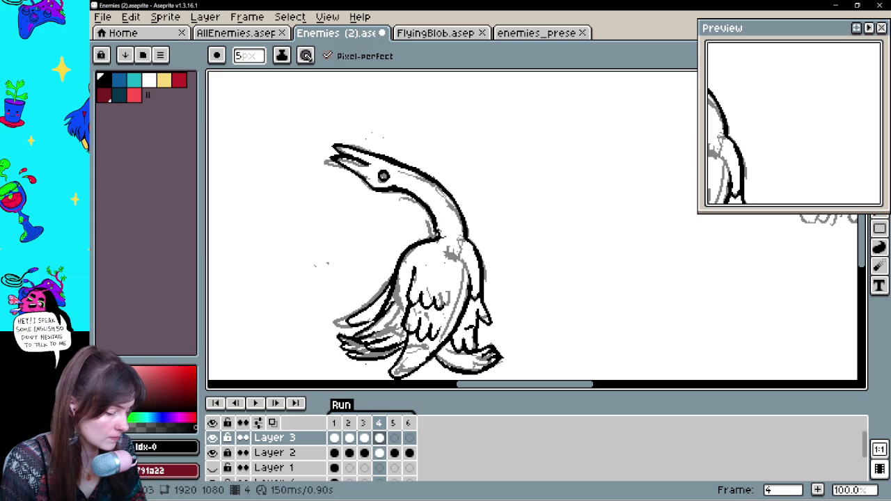
{"action": "key", "text": "e"}
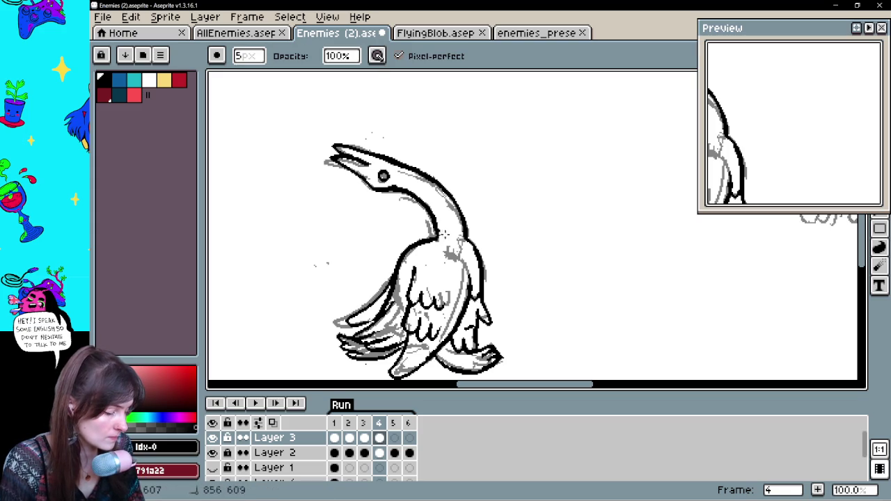
{"action": "key", "text": "h"}
{"action": "left_click_drag", "start_coordinate": [516, 240], "coordinate": [523, 216]}
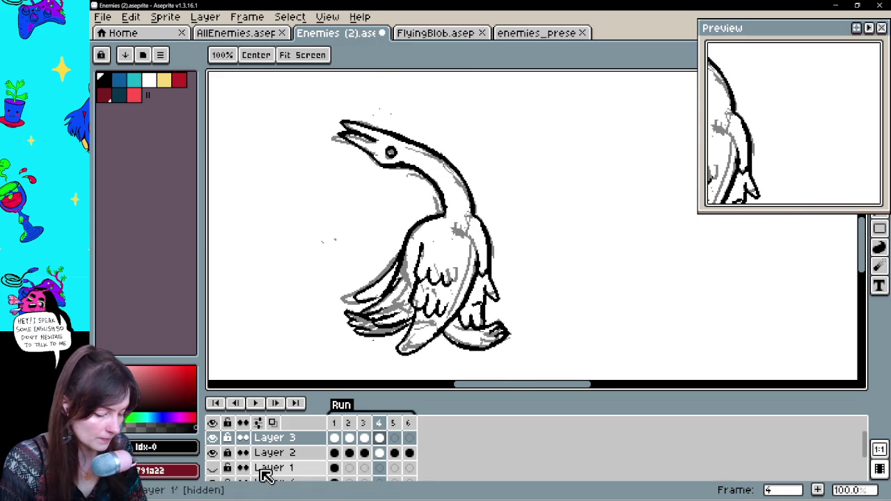
- Hide the gray sketch layer and play the animation to review the frame-4 goose
{"action": "left_click", "coordinate": [213, 453]}
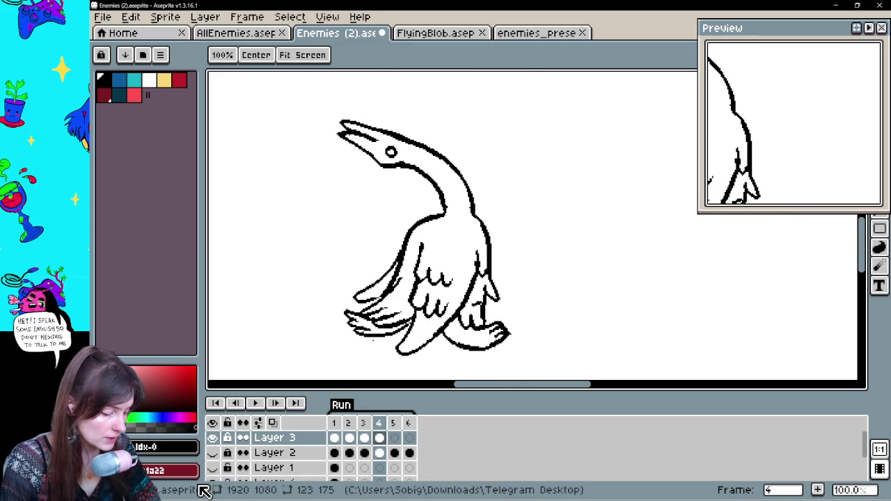
{"action": "key", "text": "Return"}
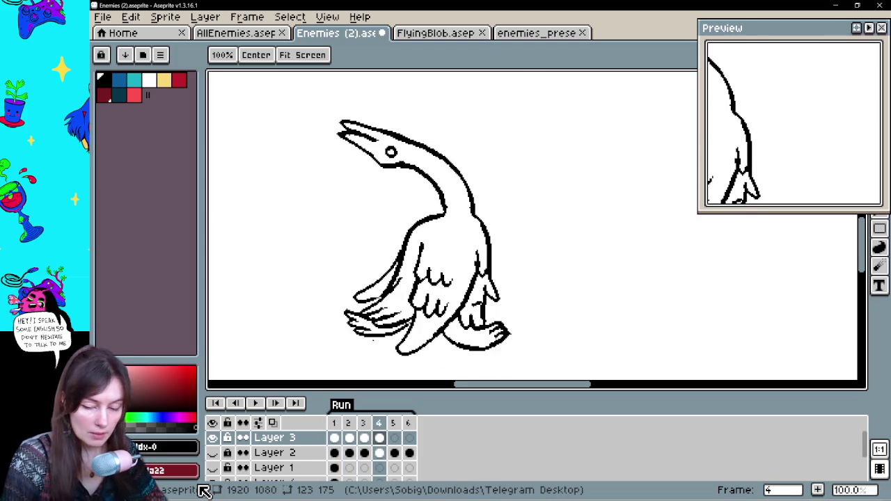
{"action": "key", "text": "m"}
- Thicken the black ink line down the right edge of the goose's neck on frame 4
{"action": "key", "text": "b"}
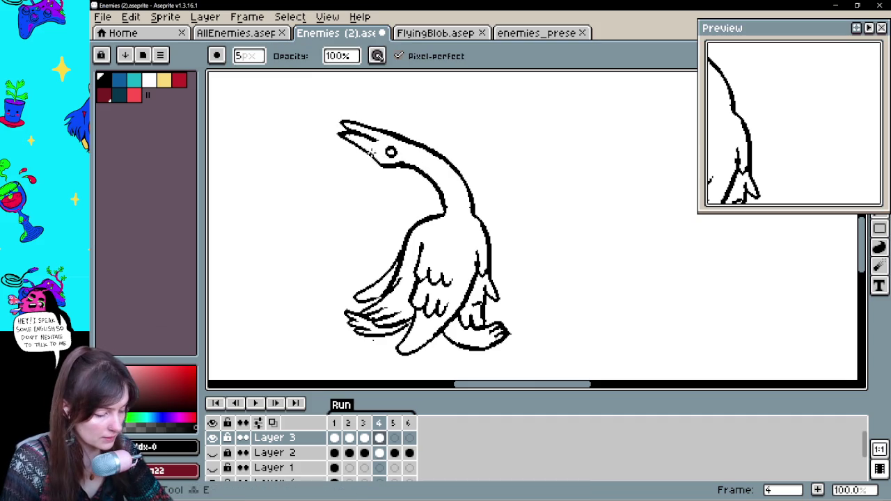
{"action": "key", "text": "b"}
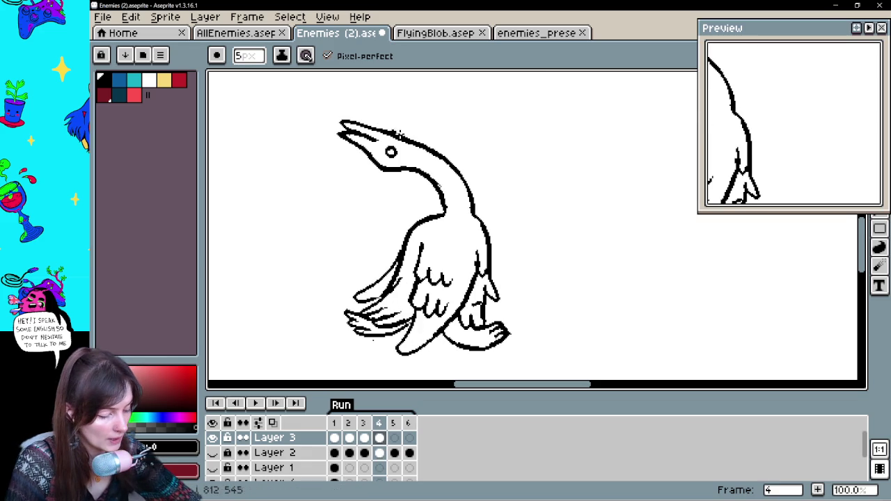
{"action": "key", "text": "e"}
{"action": "key", "text": "b"}
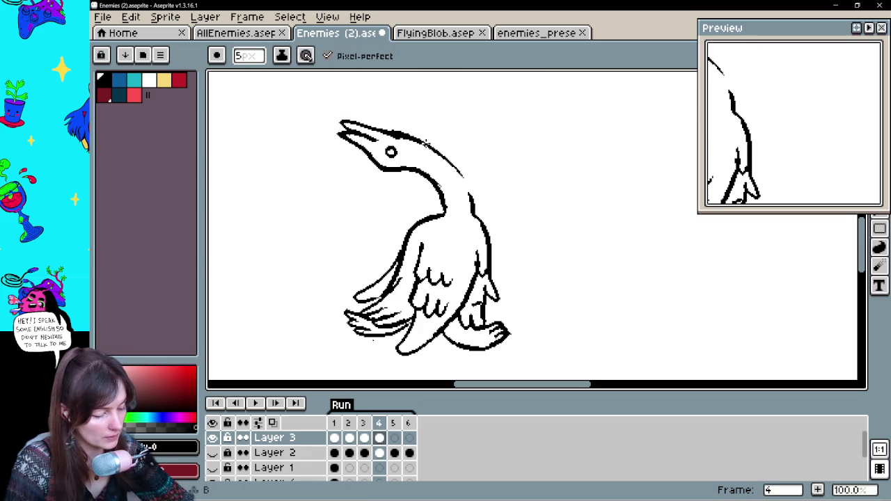
{"action": "left_click_drag", "start_coordinate": [425, 140], "coordinate": [475, 211]}
{"action": "key", "text": "e"}
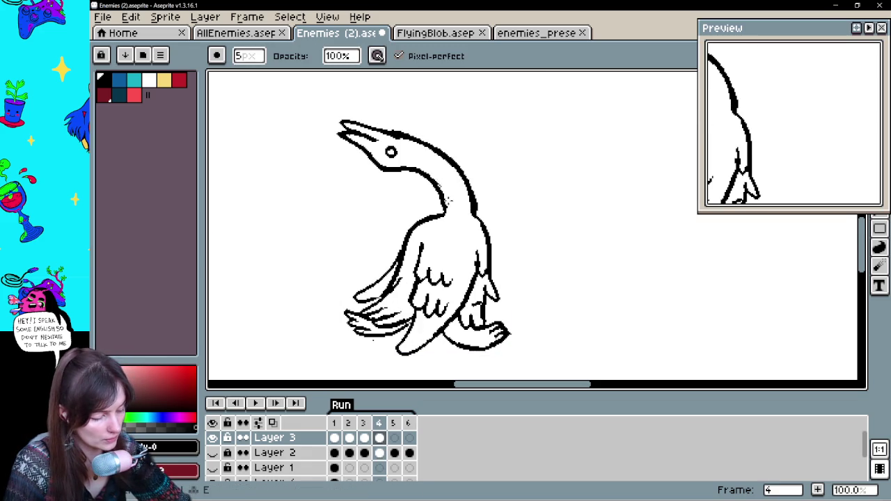
{"action": "key", "text": "b"}
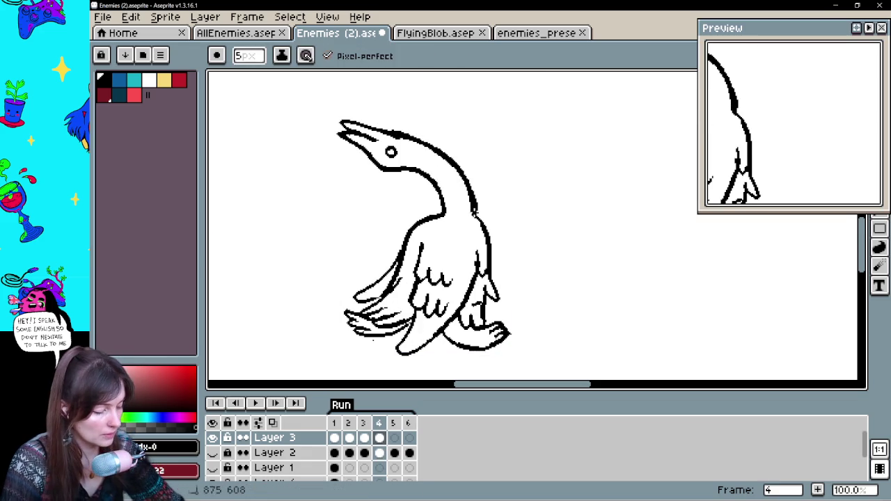
- Flip between frame 4 and its neighbouring frames to compare the neck line
{"action": "key", "text": "Left"}
{"action": "key", "text": "Right"}
{"action": "key", "text": "Left"}
{"action": "key", "text": "Right"}
- Lasso the frame-4 goose head, shift it up-left, and draw a line rejoining it to the neck
{"action": "key", "text": "q"}
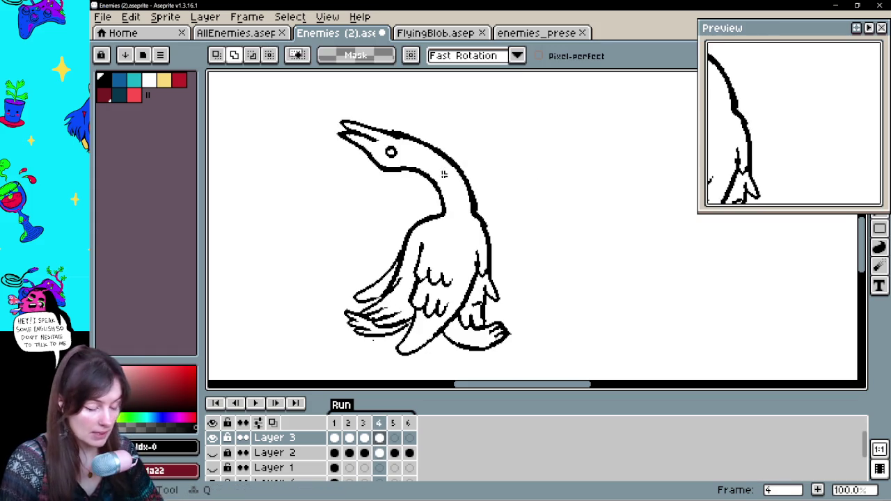
{"action": "mouse_move", "coordinate": [437, 133]}
{"action": "left_mouse_down"}
{"action": "mouse_move", "coordinate": [437, 155]}
{"action": "mouse_move", "coordinate": [422, 144]}
{"action": "left_mouse_up"}
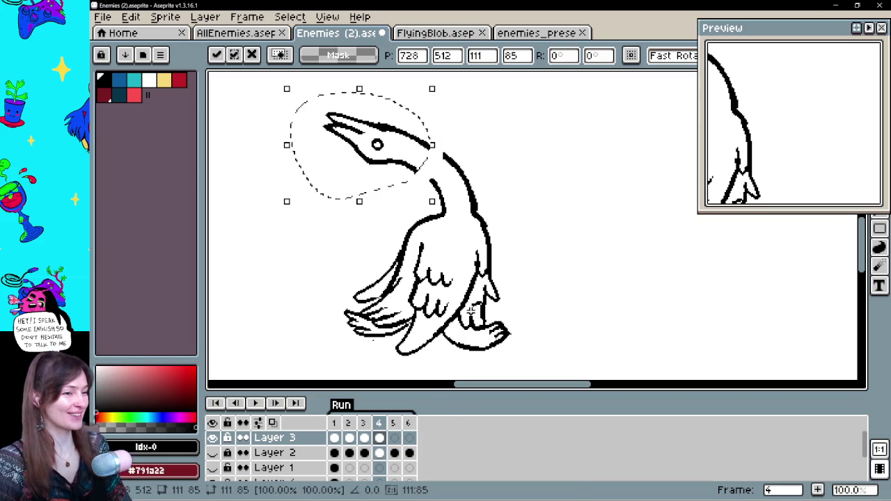
{"action": "left_click_drag", "start_coordinate": [429, 148], "coordinate": [428, 147]}
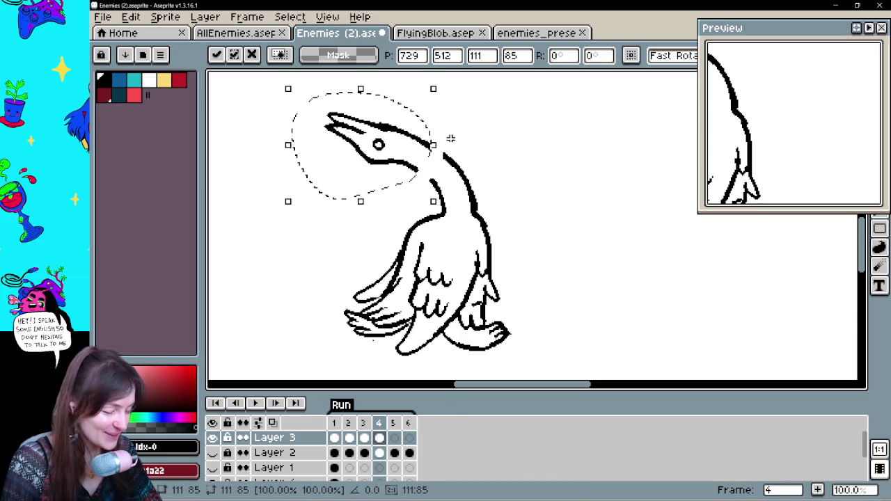
{"action": "left_click", "coordinate": [499, 135]}
{"action": "key", "text": "b"}
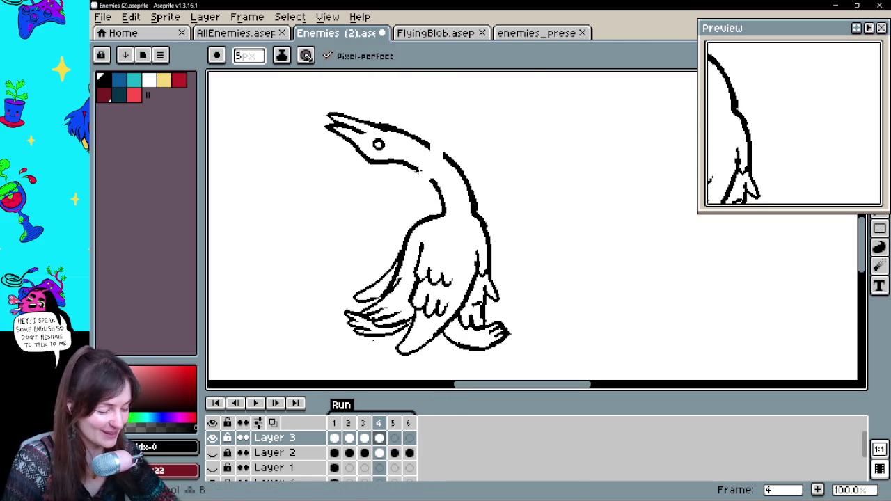
{"action": "key", "text": "ctrl"}
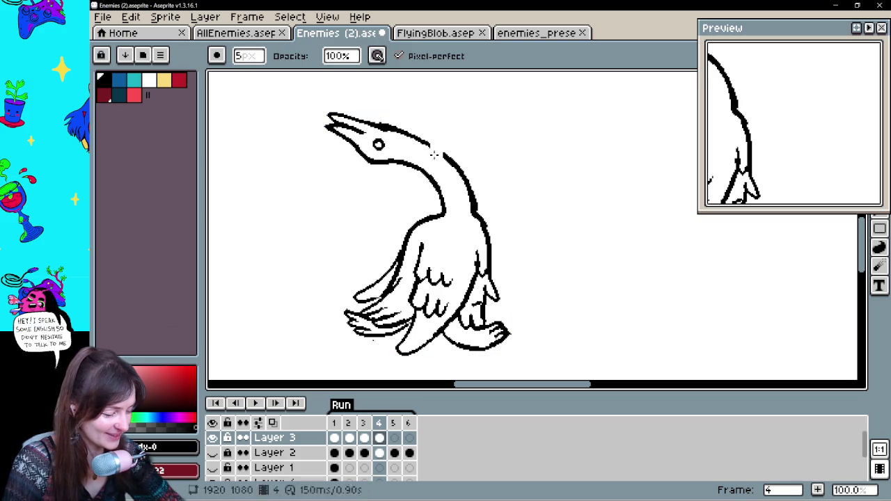
{"action": "left_click_drag", "start_coordinate": [429, 148], "coordinate": [433, 143]}
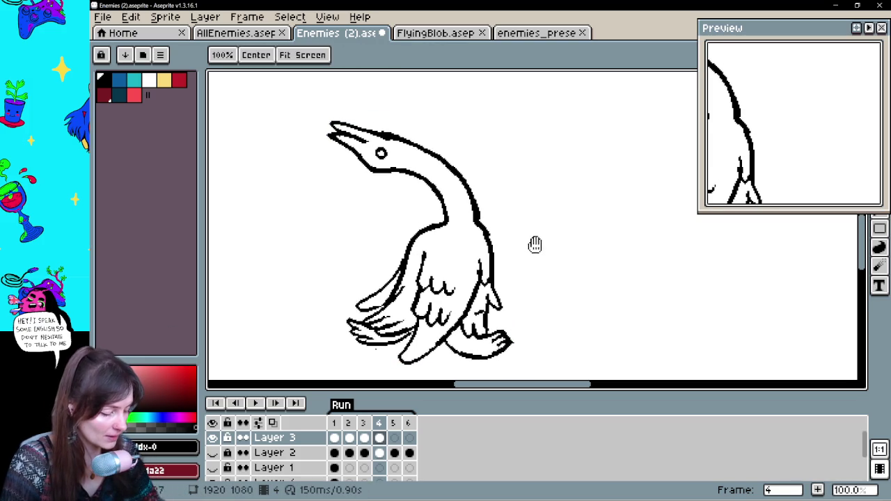
- Go to frame 2, flipping against frame 1 to compare the poses
{"action": "left_click", "coordinate": [364, 453]}
{"action": "left_click", "coordinate": [351, 461]}
{"action": "key", "text": "Left"}
{"action": "key", "text": "Right"}
{"action": "key", "text": "Left"}
{"action": "key", "text": "Right"}
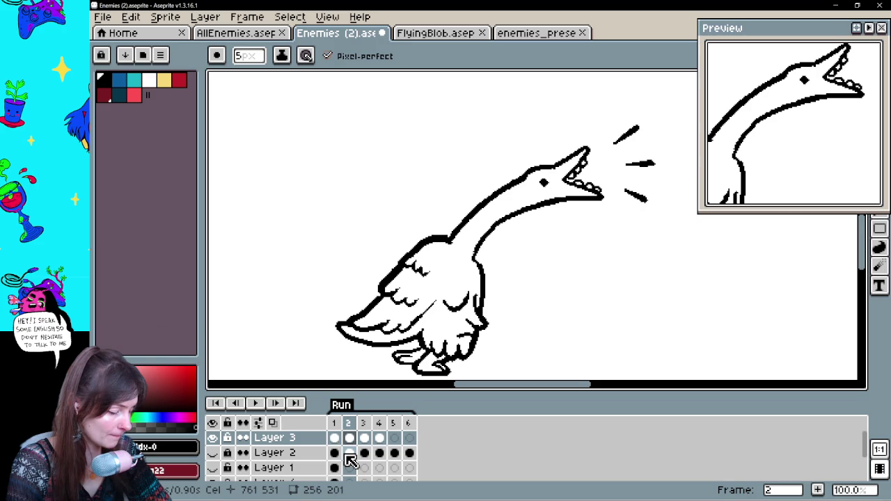
- Lasso frame 2's head and honk lines, move them slightly left, and deselect to commit
{"action": "key", "text": "q"}
{"action": "mouse_move", "coordinate": [679, 176]}
{"action": "left_mouse_down"}
{"action": "mouse_move", "coordinate": [626, 229]}
{"action": "mouse_move", "coordinate": [573, 205]}
{"action": "mouse_move", "coordinate": [565, 215]}
{"action": "left_mouse_up"}
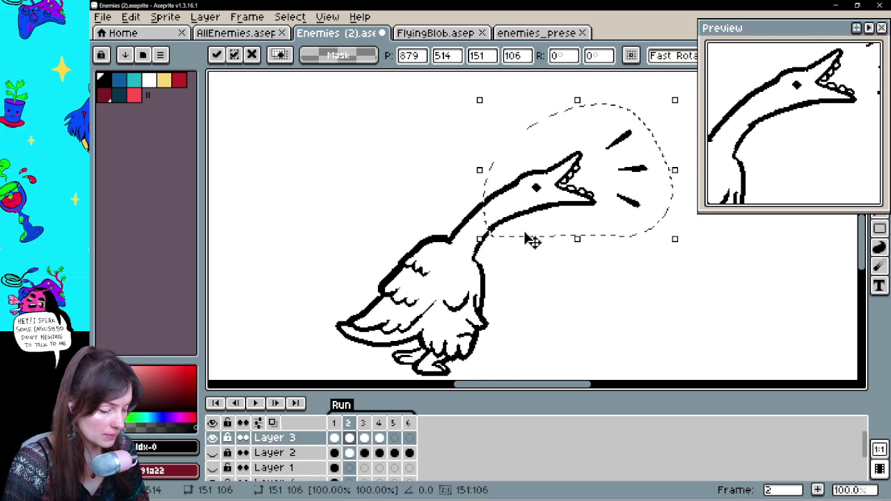
{"action": "key", "text": "ctrl+d"}
{"action": "key", "text": "e"}
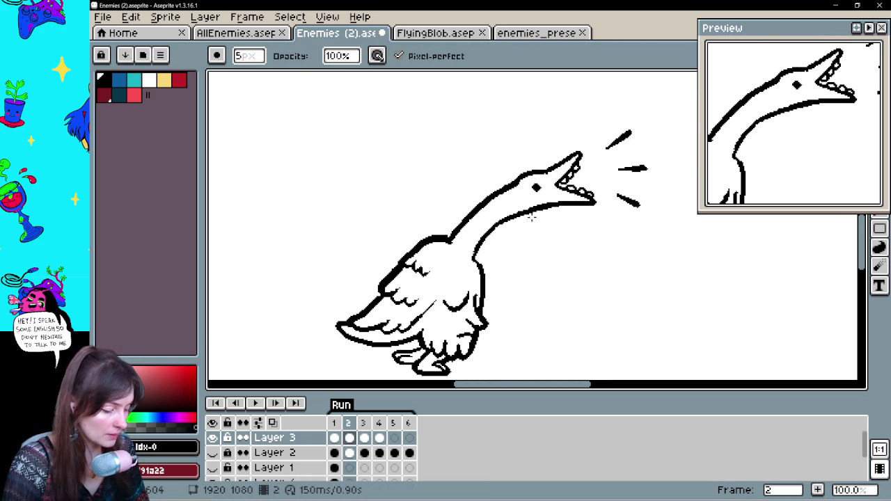
{"action": "key", "text": "b"}
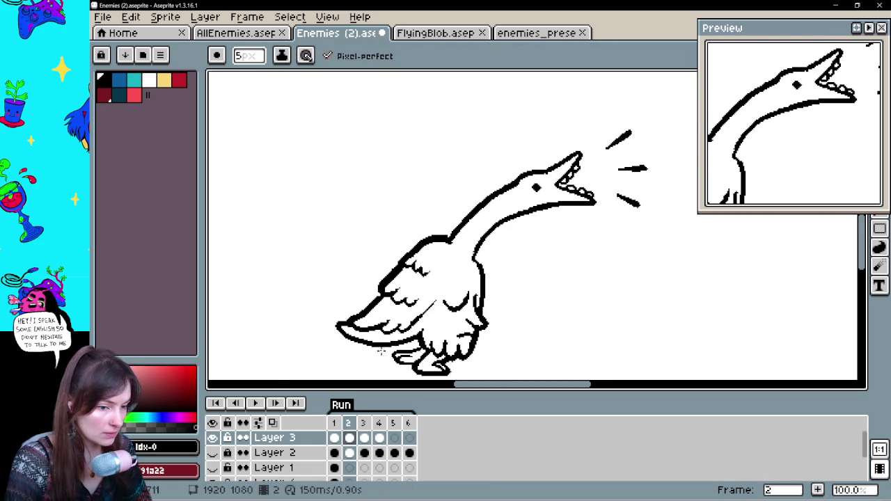
- Step back and forth through frames 1 to 4 to check the motion, ending on frame 4
{"action": "key", "text": "Left"}
{"action": "key", "text": "Right"}
{"action": "key", "text": "Right"}
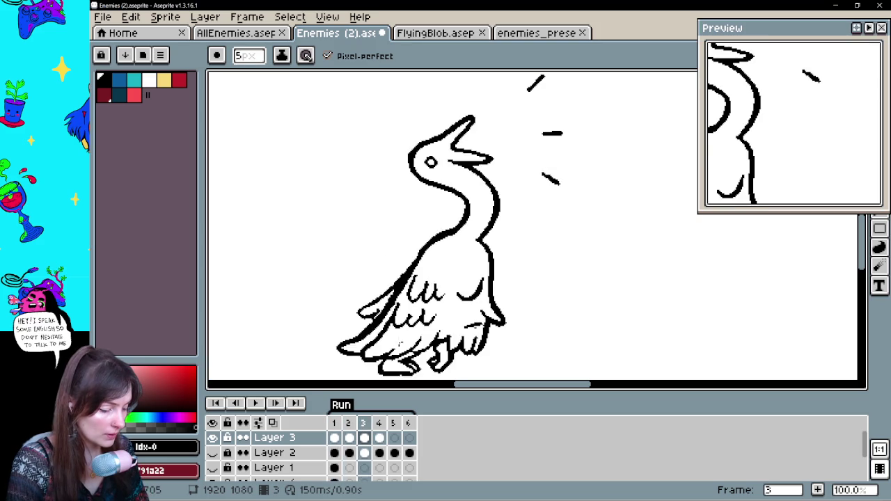
{"action": "key", "text": "Left"}
{"action": "key", "text": "Right"}
{"action": "key", "text": "Right"}
{"action": "key", "text": "Left"}
{"action": "key", "text": "Left"}
{"action": "key", "text": "Left"}
{"action": "key", "text": "Right"}
{"action": "key", "text": "Left"}
{"action": "key", "text": "Right"}
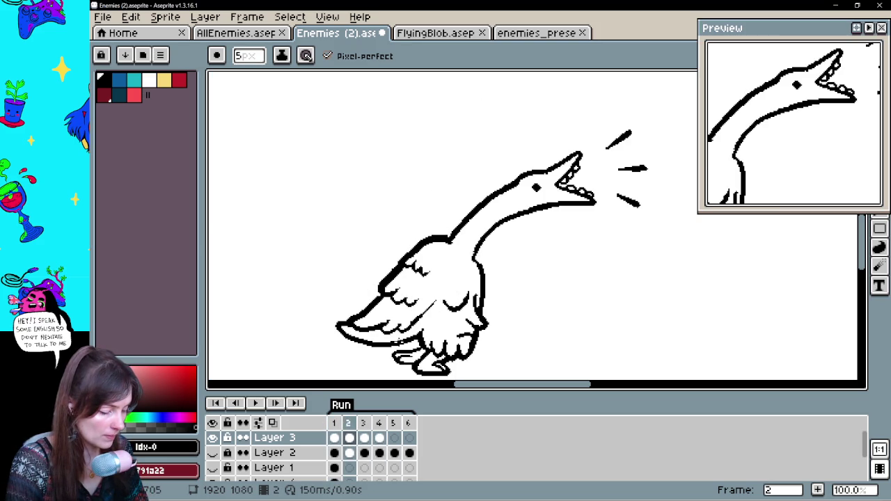
{"action": "key", "text": "Right"}
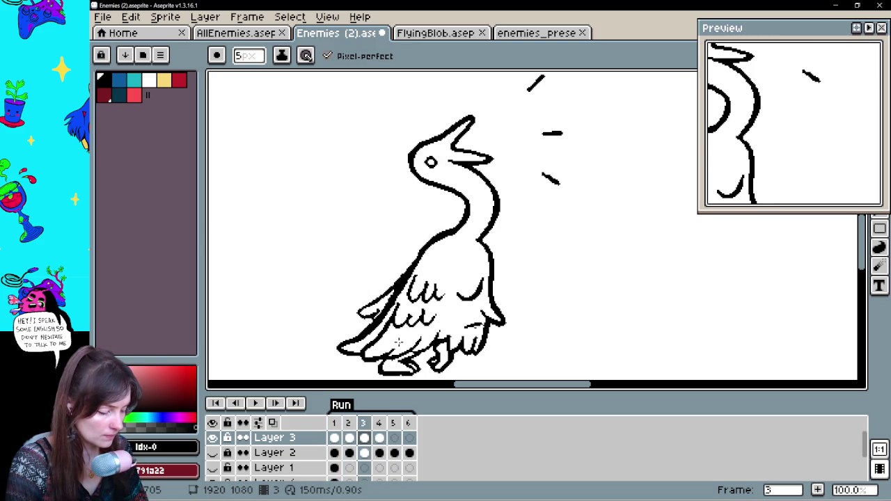
{"action": "key", "text": "Right"}
{"action": "key", "text": "Left"}
{"action": "key", "text": "Right"}
{"action": "key", "text": "Left"}
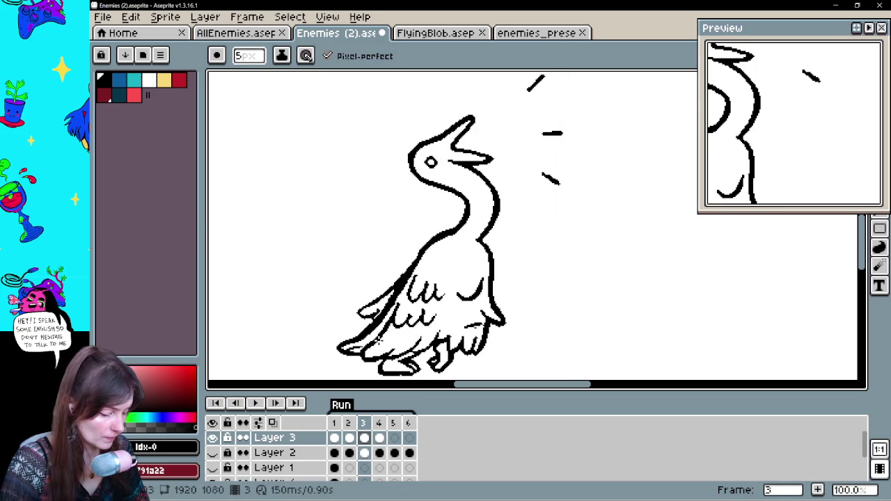
{"action": "key", "text": "Right"}
{"action": "key", "text": "Left"}
{"action": "key", "text": "Left"}
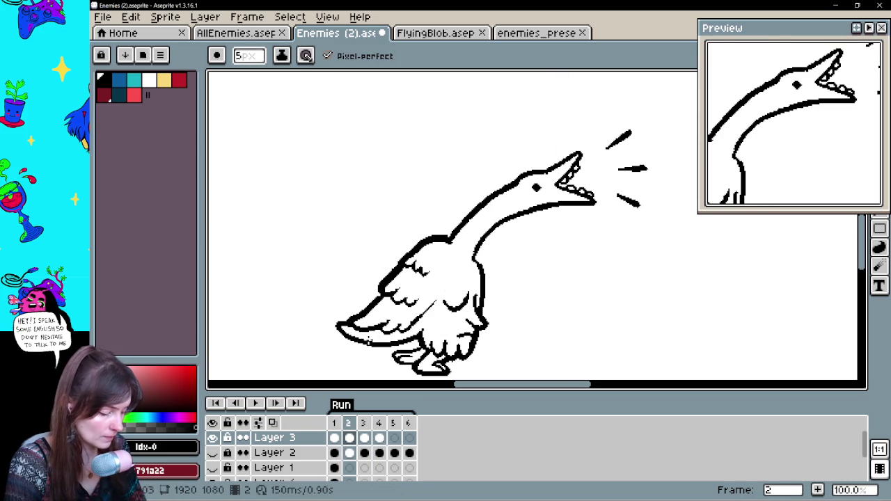
{"action": "key", "text": "Left"}
{"action": "key", "text": "Right"}
{"action": "key", "text": "Right"}
{"action": "key", "text": "Right"}
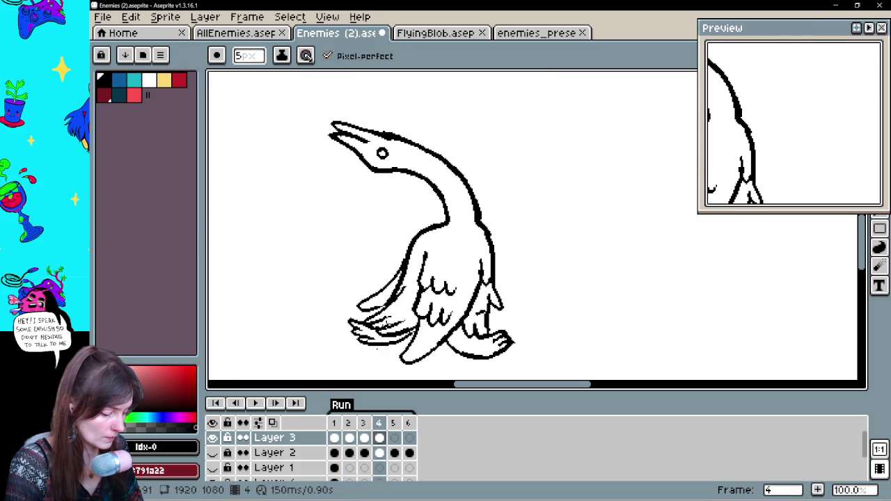
- Erase a stray wing stroke on frame 3 and play the animation to review it
{"action": "key", "text": "e"}
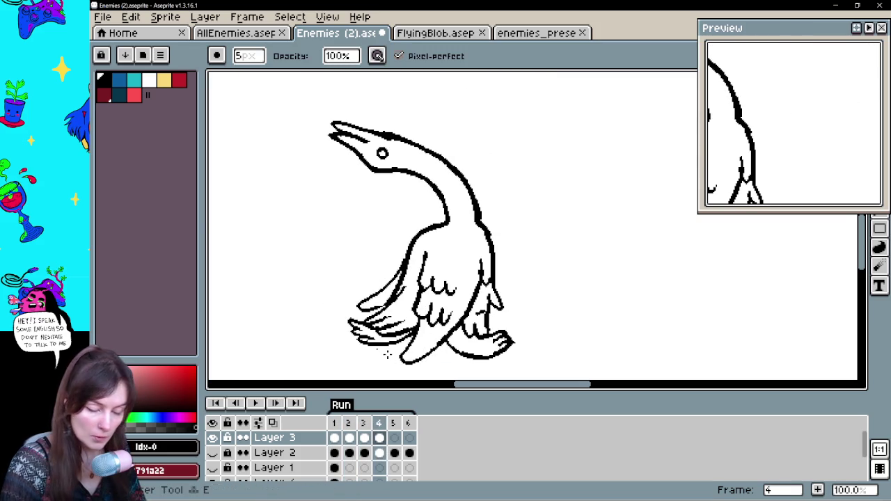
{"action": "left_click_drag", "start_coordinate": [382, 349], "coordinate": [365, 357]}
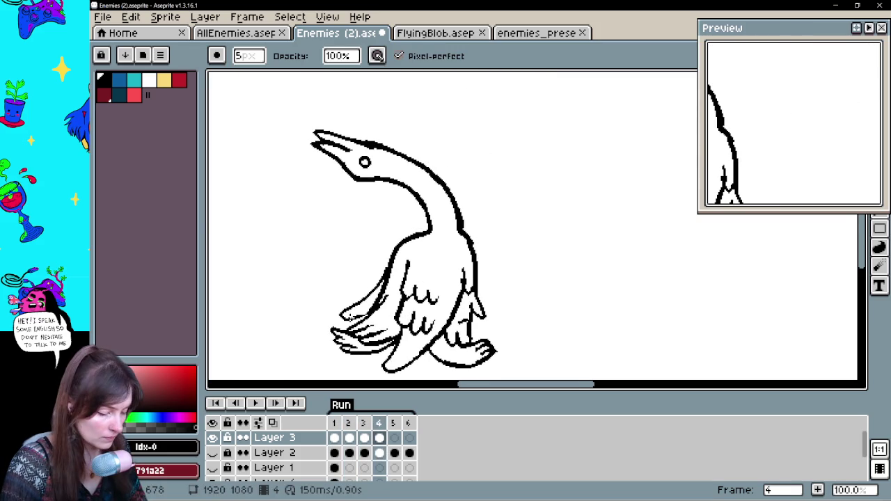
{"action": "key", "text": "b"}
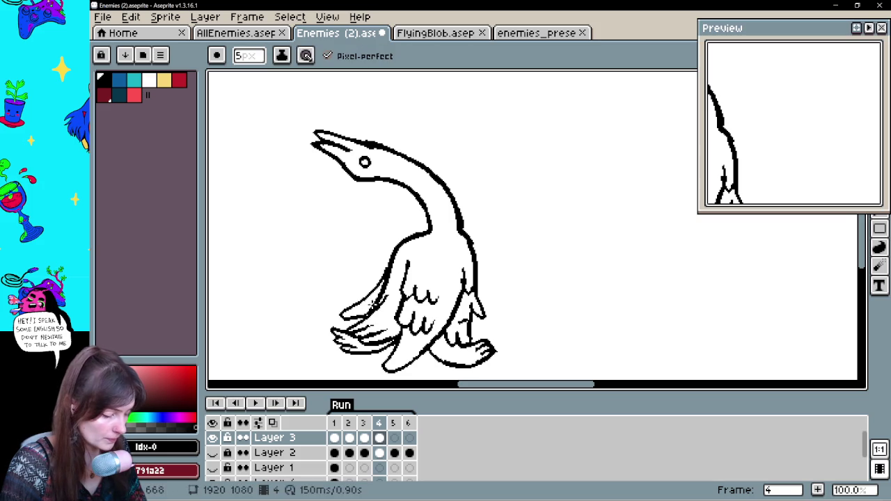
{"action": "key", "text": "e"}
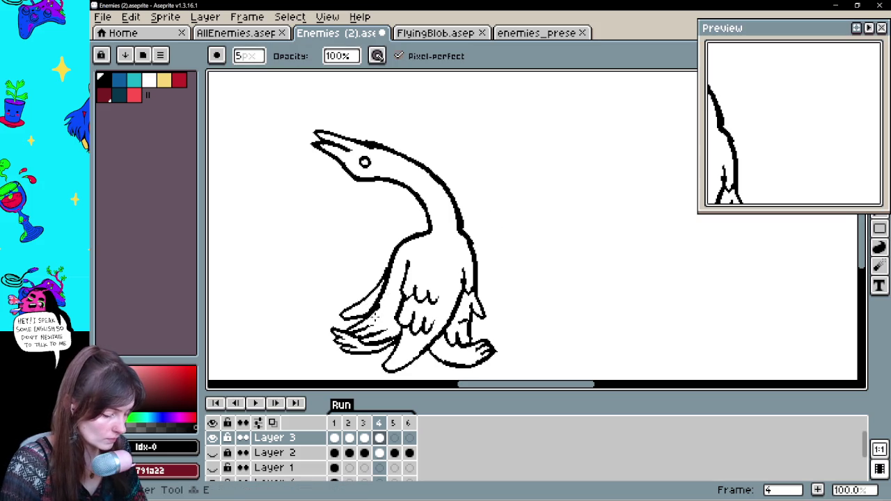
{"action": "key", "text": "Return"}
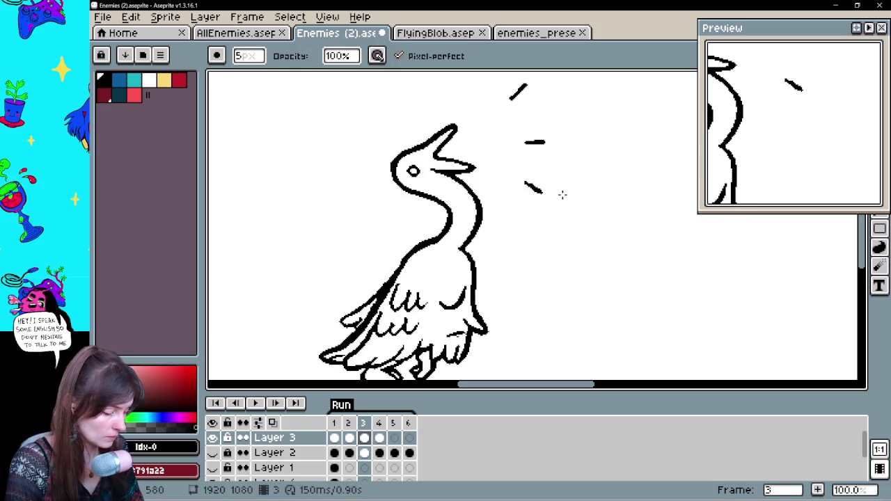
- Add small strokes to the left wing feathers and compare with the adjacent frame
{"action": "key", "text": "b"}
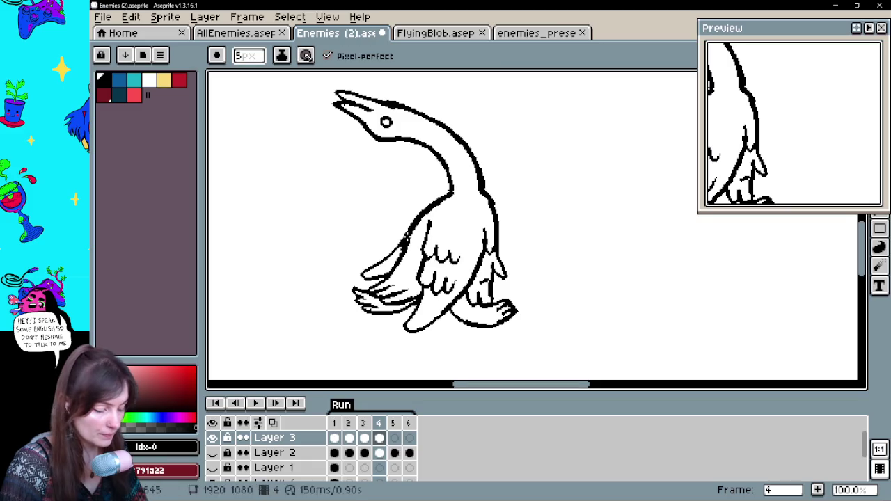
{"action": "left_click_drag", "start_coordinate": [381, 283], "coordinate": [362, 289]}
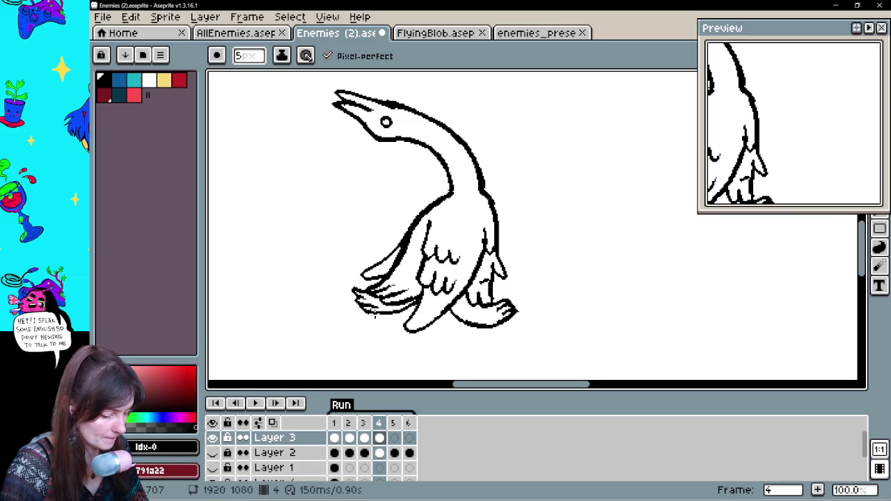
{"action": "key", "text": "e"}
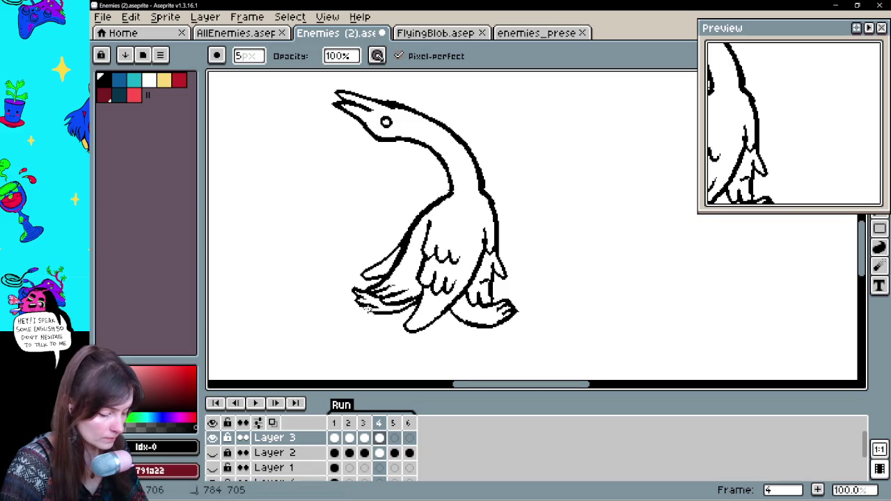
{"action": "key", "text": "b"}
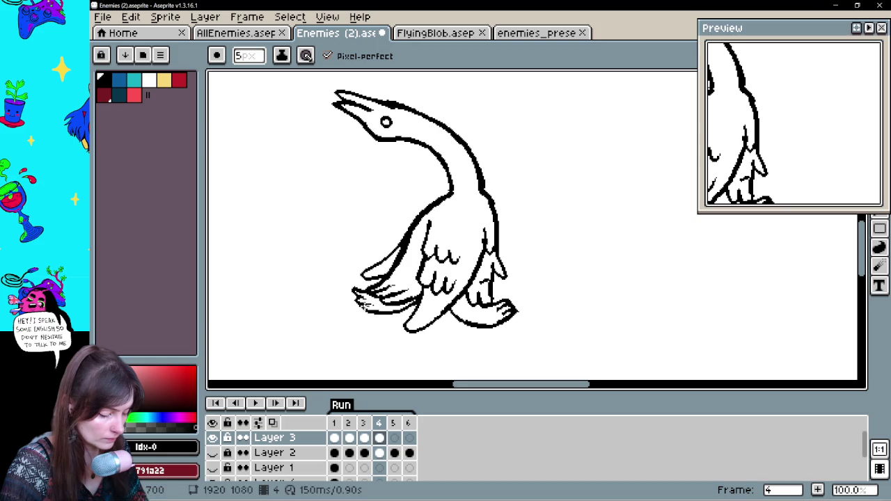
{"action": "key", "text": "e"}
{"action": "key", "text": "b"}
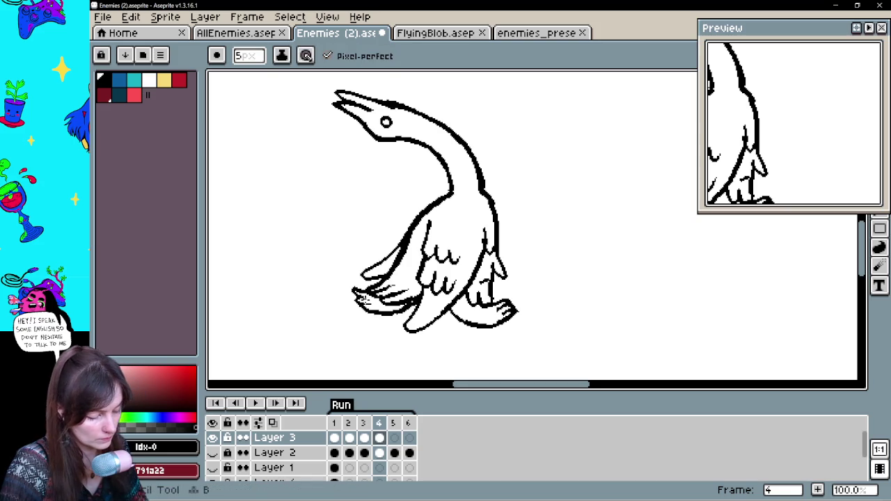
{"action": "key", "text": "Left"}
{"action": "key", "text": "Right"}
{"action": "key", "text": "Left"}
{"action": "key", "text": "Right"}
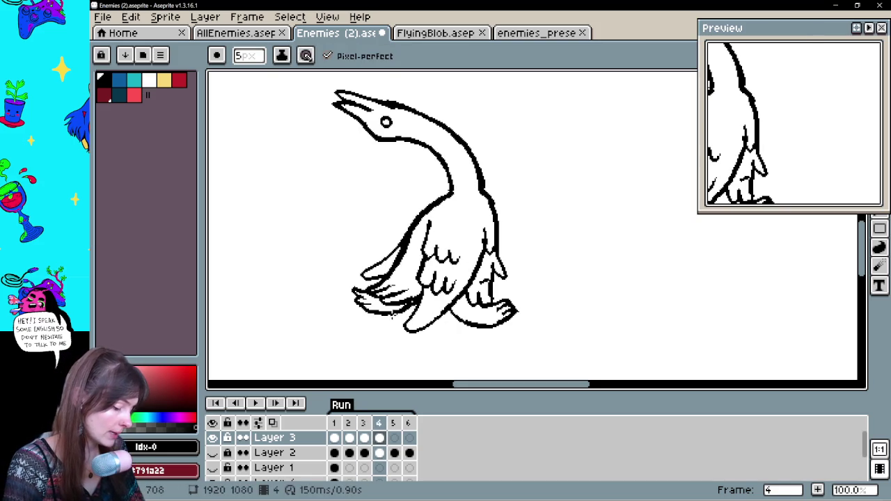
{"action": "key", "text": "Left"}
{"action": "key", "text": "Right"}
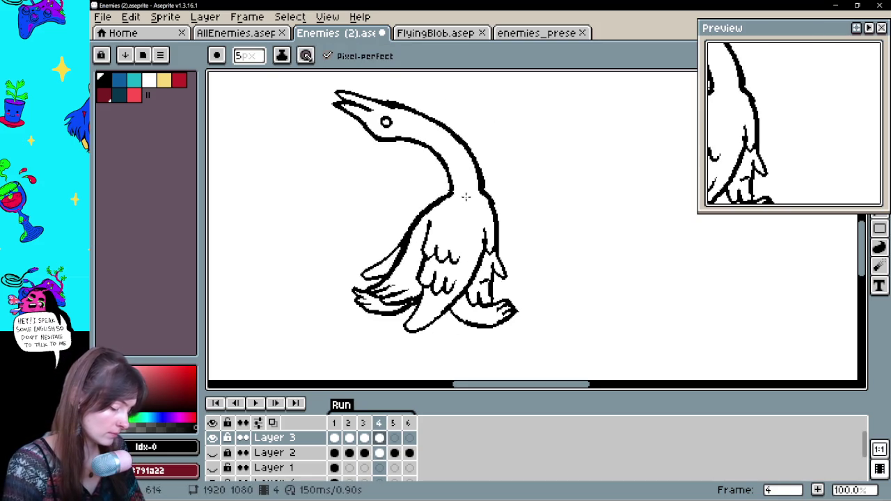
- Try two feather strokes left of the body, undo them, and replay the animation
{"action": "key", "text": "e"}
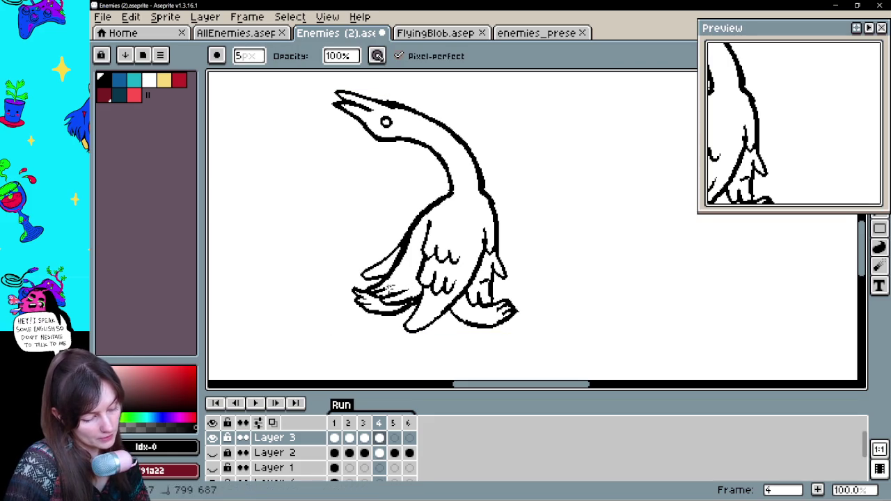
{"action": "key", "text": "b"}
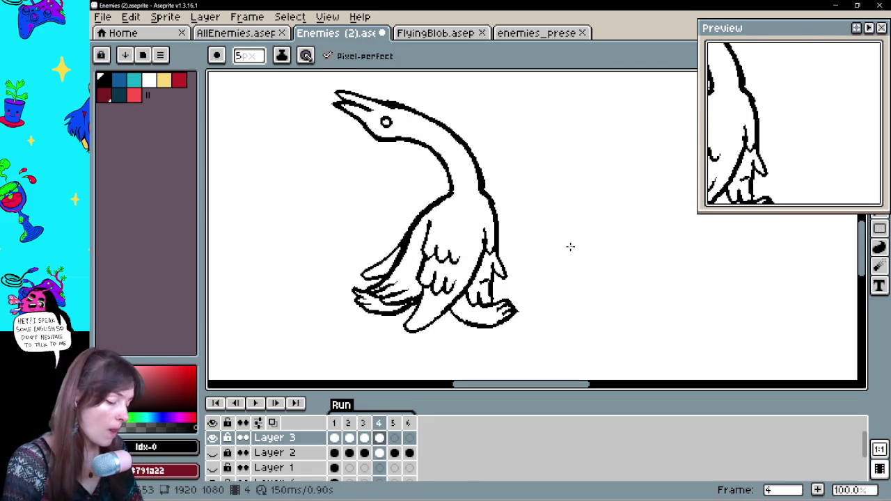
{"action": "key", "text": "Return"}
{"action": "left_click_drag", "start_coordinate": [360, 232], "coordinate": [328, 244]}
{"action": "left_click_drag", "start_coordinate": [367, 198], "coordinate": [390, 208]}
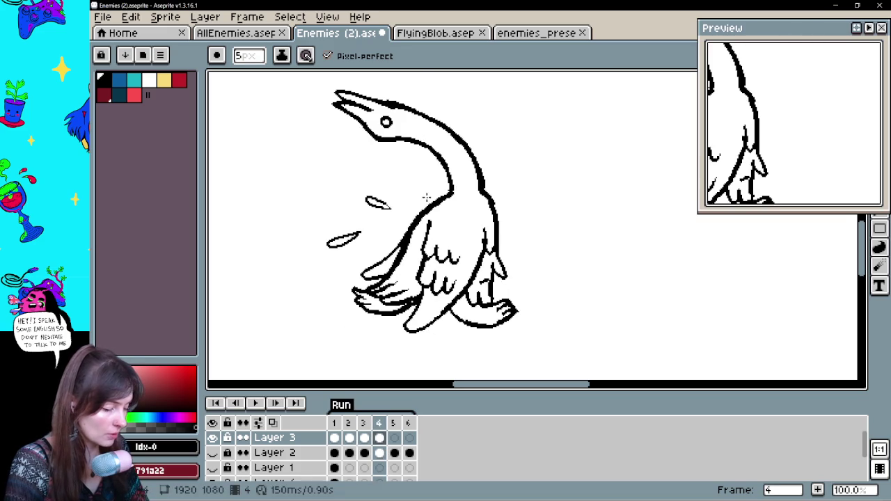
{"action": "key", "text": "ctrl+z"}
{"action": "key", "text": "ctrl+z"}
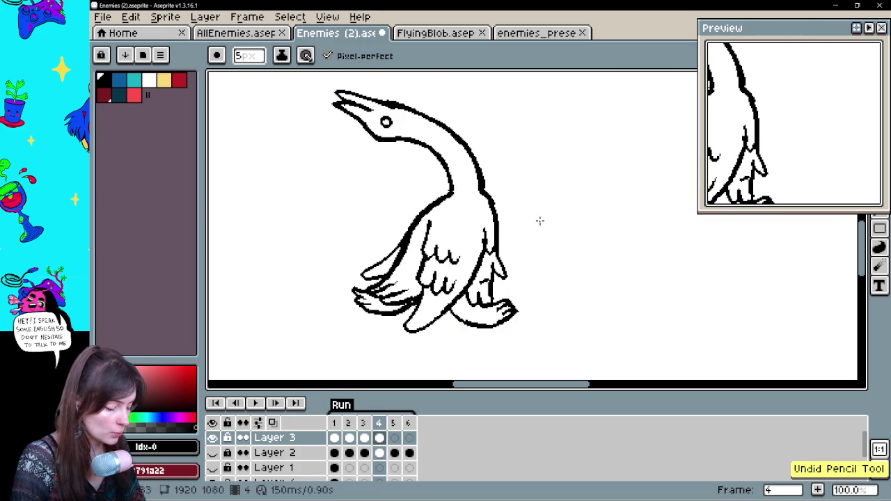
{"action": "key", "text": "Return"}
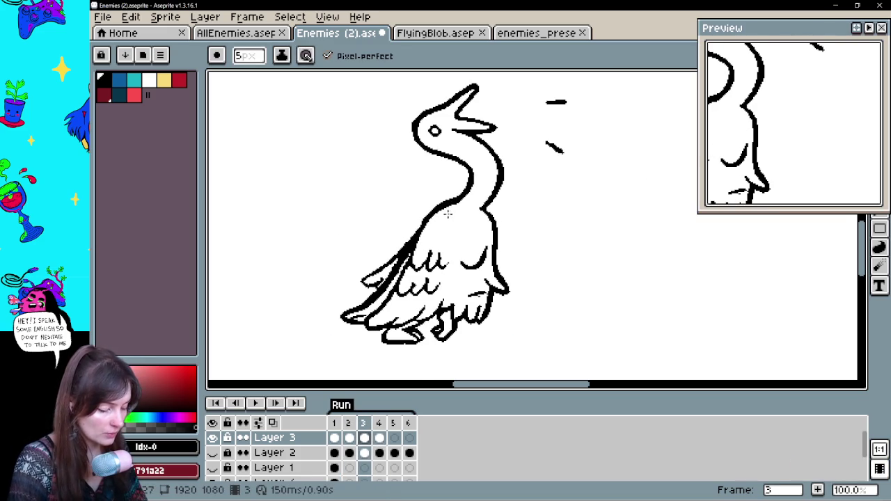
- Erase stray strokes on the goose's left wing, then return to the pencil
{"action": "key", "text": "e"}
{"action": "left_click_drag", "start_coordinate": [383, 264], "coordinate": [365, 281]}
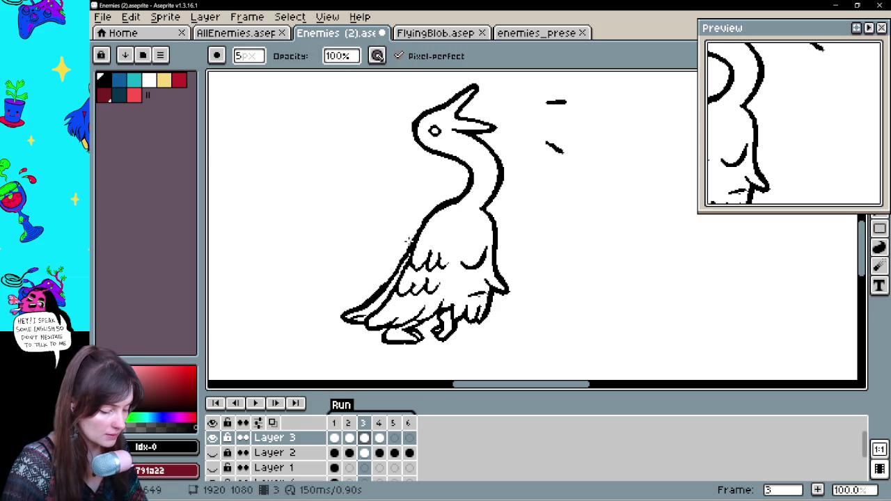
{"action": "key", "text": "b"}
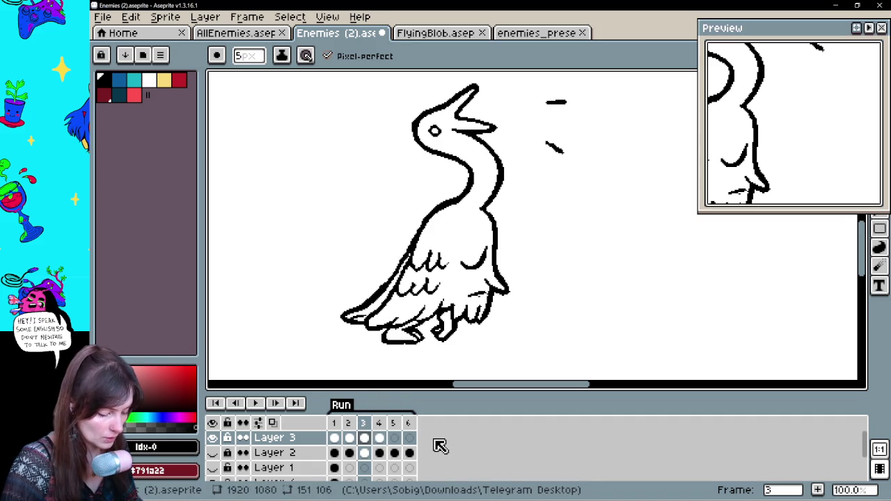
- Select ink Layer 3 and briefly show the sketch layer to check the lines against it
{"action": "scroll", "coordinate": [444, 457], "scroll_direction": "down", "scroll_amount": 2}
{"action": "key", "text": "Up"}
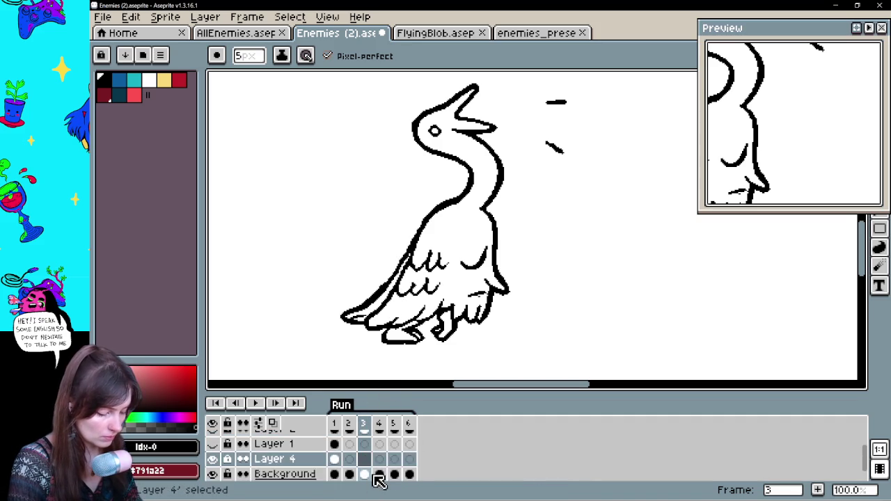
{"action": "key", "text": "Up"}
{"action": "left_click", "coordinate": [213, 453]}
{"action": "left_click", "coordinate": [213, 453]}
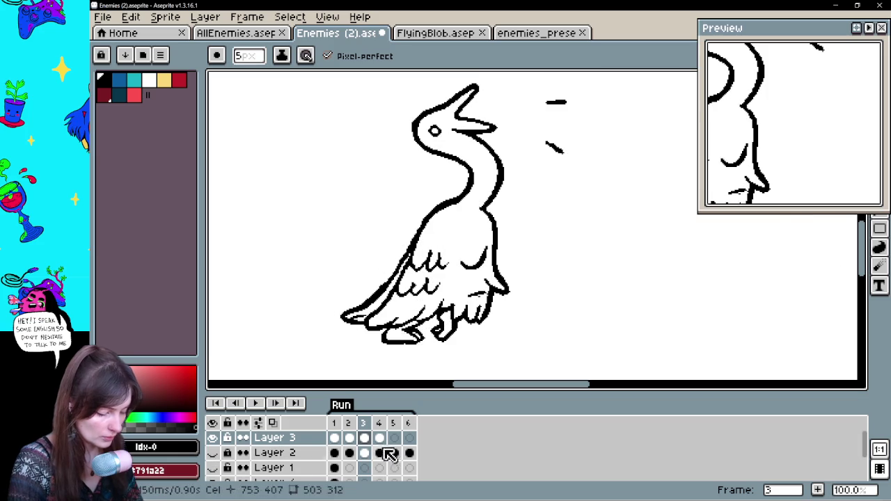
{"action": "key", "text": "ctrl"}
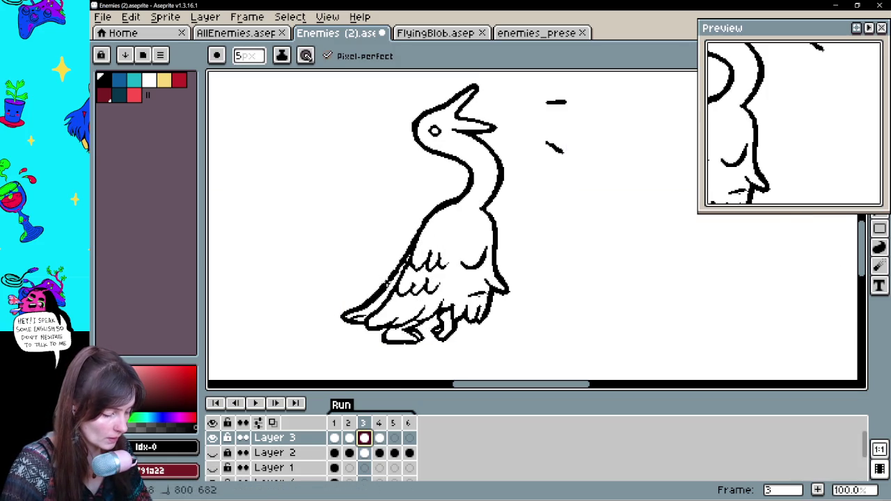
- Flip repeatedly between frames 3, 4 and 5 to compare the wing poses, ending on frame 3
{"action": "key", "text": "Left"}
{"action": "key", "text": "Right"}
{"action": "key", "text": "Right"}
{"action": "key", "text": "Right"}
{"action": "key", "text": "Left"}
{"action": "key", "text": "Left"}
{"action": "key", "text": "Right"}
{"action": "key", "text": "Right"}
{"action": "key", "text": "Left"}
{"action": "key", "text": "Left"}
{"action": "key", "text": "Right"}
{"action": "key", "text": "Left"}
{"action": "key", "text": "Right"}
{"action": "key", "text": "Left"}
{"action": "key", "text": "Right"}
{"action": "key", "text": "Left"}
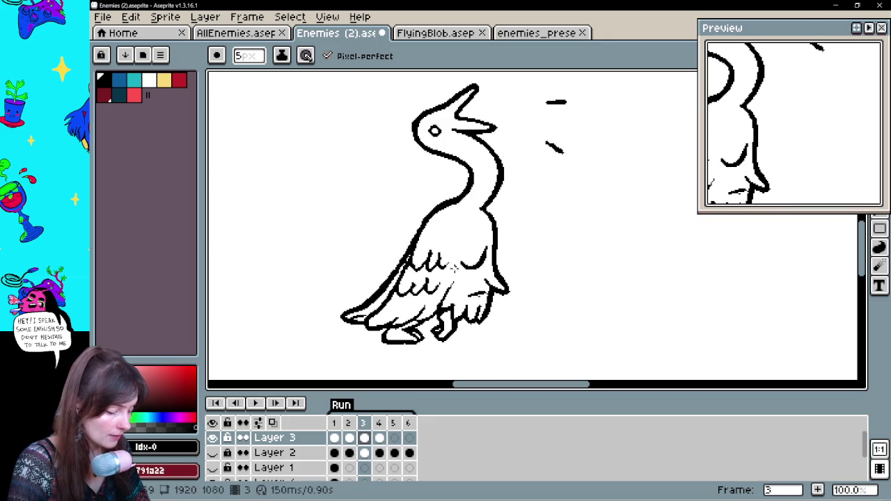
{"action": "key", "text": "Right"}
{"action": "key", "text": "Right"}
{"action": "key", "text": "Left"}
{"action": "key", "text": "Left"}
{"action": "key", "text": "Left"}
{"action": "key", "text": "Right"}
{"action": "key", "text": "Left"}
{"action": "key", "text": "Right"}
{"action": "key", "text": "Right"}
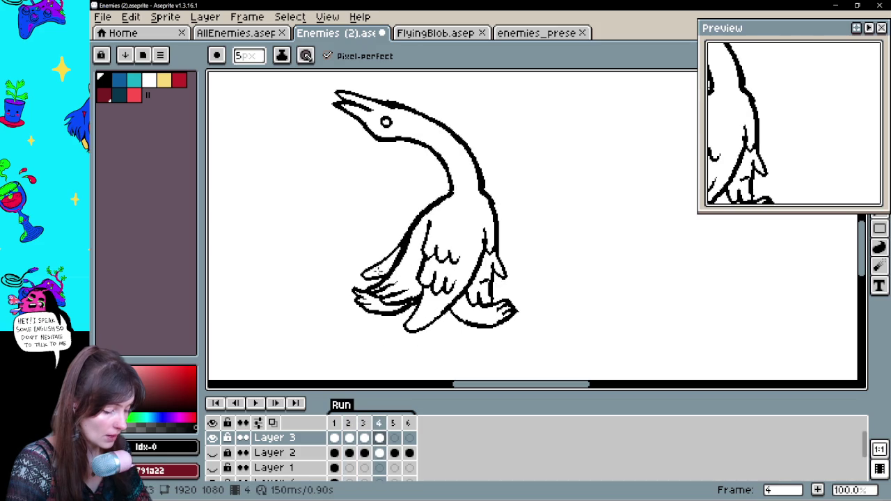
{"action": "key", "text": "Left"}
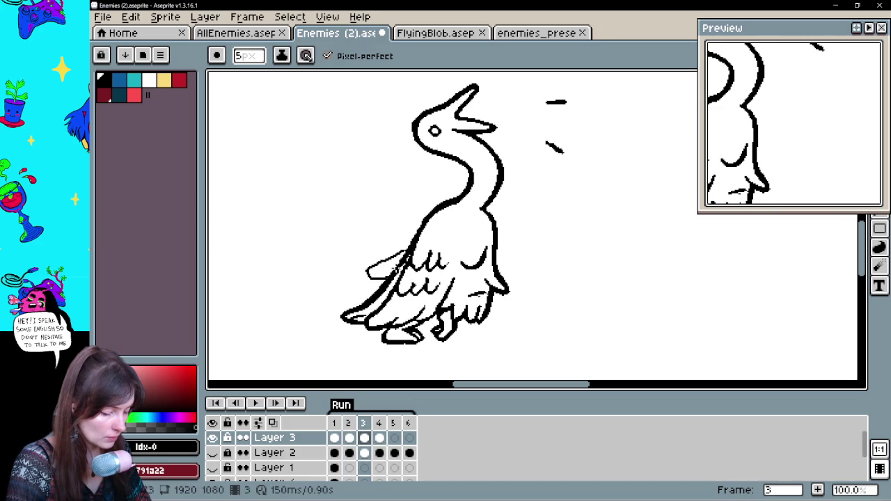
{"action": "key", "text": "Left"}
{"action": "key", "text": "Right"}
{"action": "key", "text": "Right"}
{"action": "key", "text": "Left"}
{"action": "key", "text": "Right"}
{"action": "key", "text": "Left"}
{"action": "key", "text": "Right"}
{"action": "key", "text": "Left"}
{"action": "key", "text": "Right"}
{"action": "key", "text": "Left"}
{"action": "key", "text": "Right"}
{"action": "key", "text": "Left"}
{"action": "key", "text": "Right"}
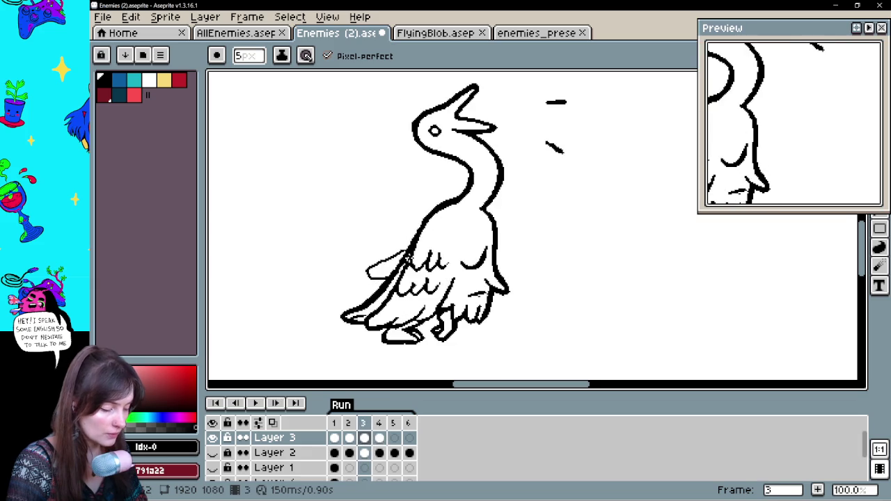
{"action": "key", "text": "Left"}
{"action": "key", "text": "Right"}
{"action": "key", "text": "Left"}
{"action": "key", "text": "Right"}
{"action": "key", "text": "Left"}
{"action": "key", "text": "Right"}
{"action": "key", "text": "Left"}
{"action": "key", "text": "Right"}
{"action": "key", "text": "Left"}
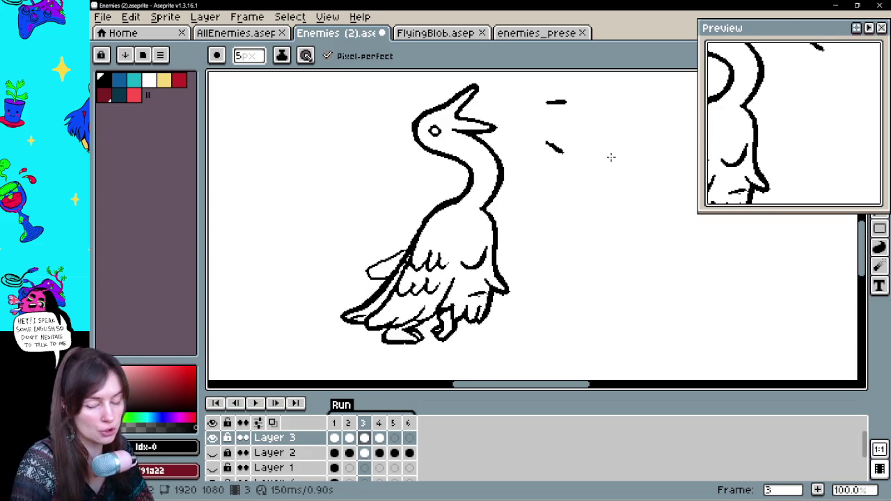
- Touch up frame 3's wing lines, compare against frame 4, and play the animation
{"action": "key", "text": "e"}
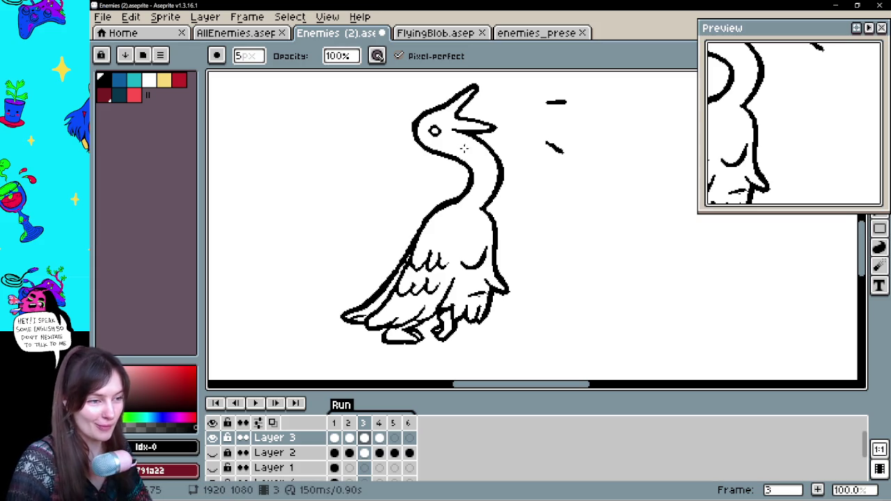
{"action": "key", "text": "b"}
{"action": "key", "text": "Left"}
{"action": "key", "text": "Right"}
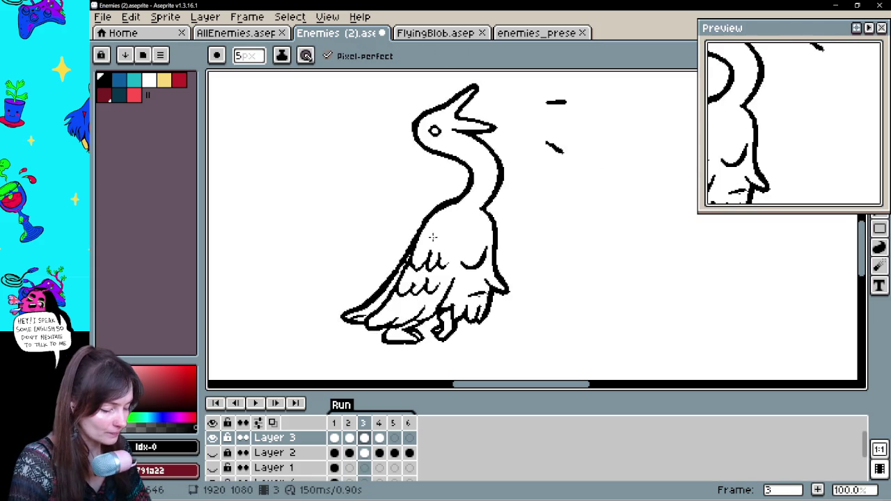
{"action": "key", "text": "Right"}
{"action": "key", "text": "Left"}
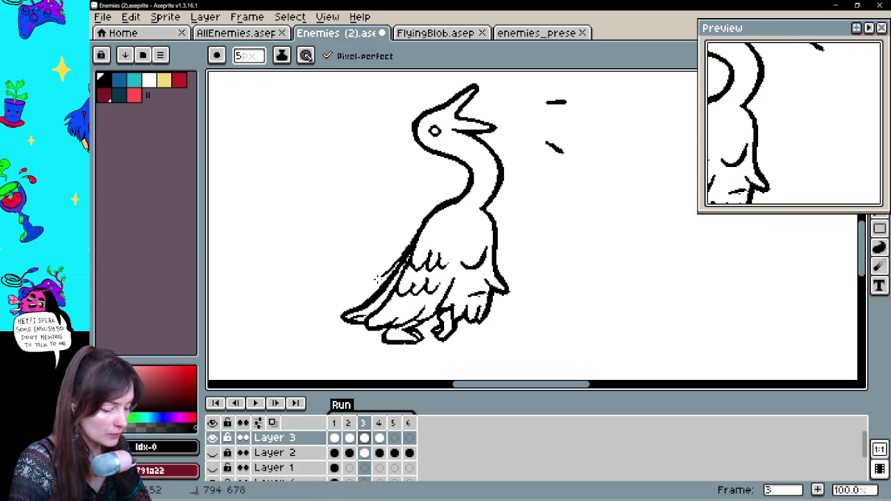
{"action": "key", "text": "ctrl"}
{"action": "key", "text": "ctrl"}
{"action": "key", "text": "Right"}
{"action": "key", "text": "Left"}
{"action": "key", "text": "Return"}
{"action": "key", "text": "Return"}
{"action": "key", "text": "Return"}
{"action": "key", "text": "Return"}
{"action": "key", "text": "Return"}
{"action": "key", "text": "Return"}
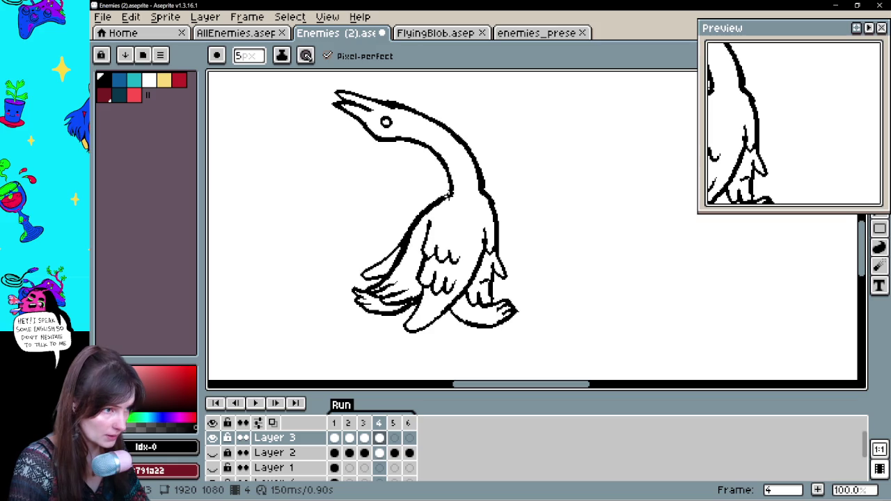
- Erase and redraw frame 4's far wing feather edge as one black stroke, then compare it with frame 3
{"action": "key", "text": "e"}
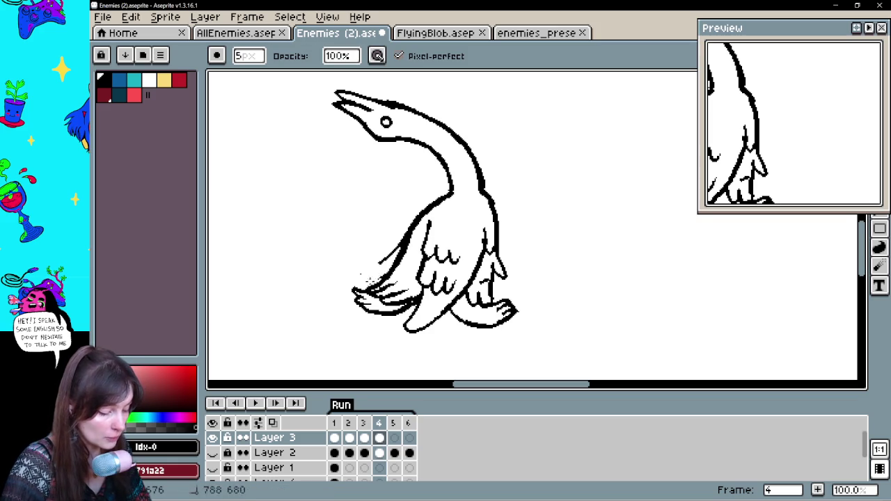
{"action": "key", "text": "b"}
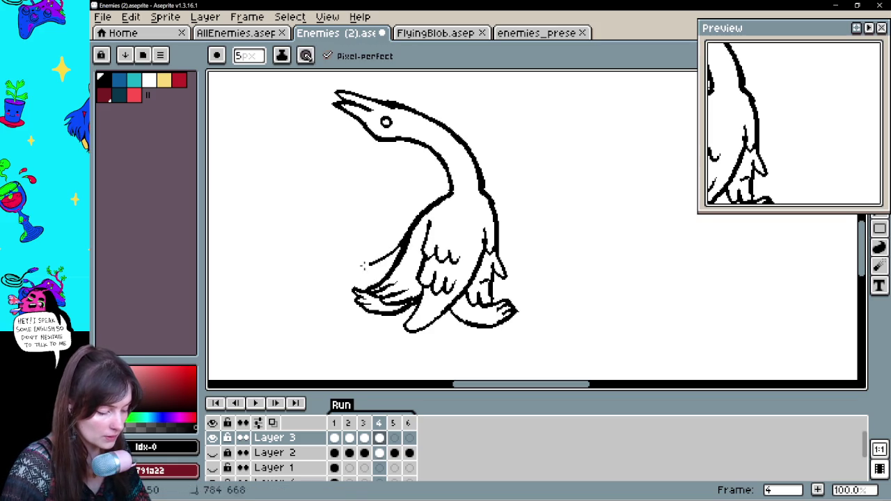
{"action": "left_click_drag", "start_coordinate": [400, 243], "coordinate": [357, 269]}
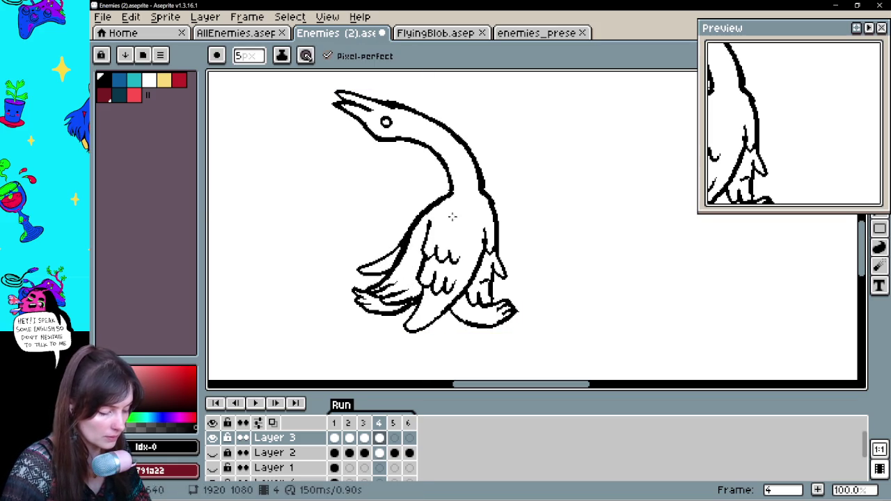
{"action": "key", "text": "comma"}
{"action": "key", "text": "period"}
{"action": "key", "text": "comma"}
{"action": "key", "text": "period"}
{"action": "key", "text": "comma"}
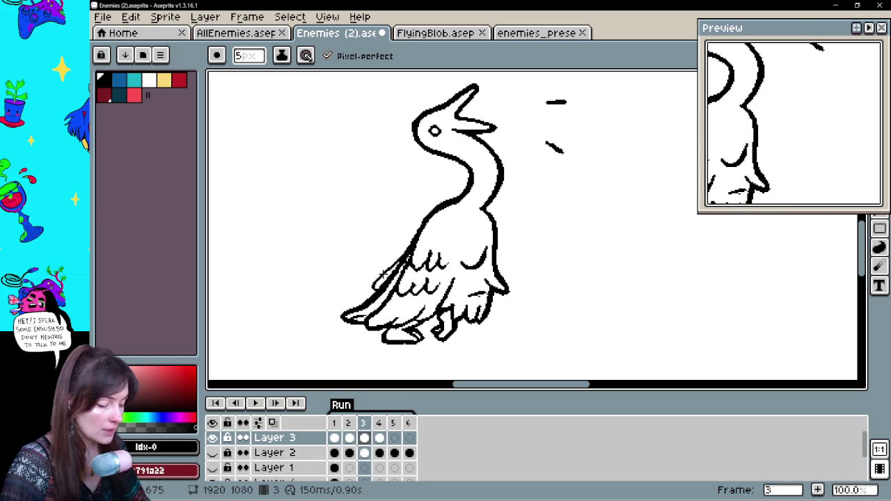
- Flip between frames 3 and 4 to check the open-beak pose, settling on frame 4
{"action": "key", "text": "e"}
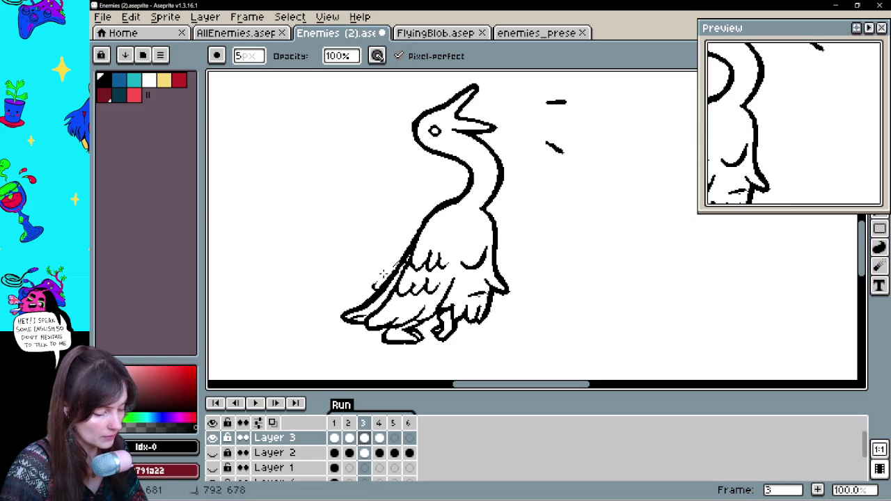
{"action": "key", "text": "b"}
{"action": "key", "text": "comma"}
{"action": "key", "text": "period"}
{"action": "key", "text": "period"}
{"action": "key", "text": "period"}
{"action": "key", "text": "comma"}
{"action": "key", "text": "period"}
{"action": "key", "text": "comma"}
{"action": "key", "text": "period"}
{"action": "key", "text": "comma"}
{"action": "key", "text": "period"}
{"action": "key", "text": "comma"}
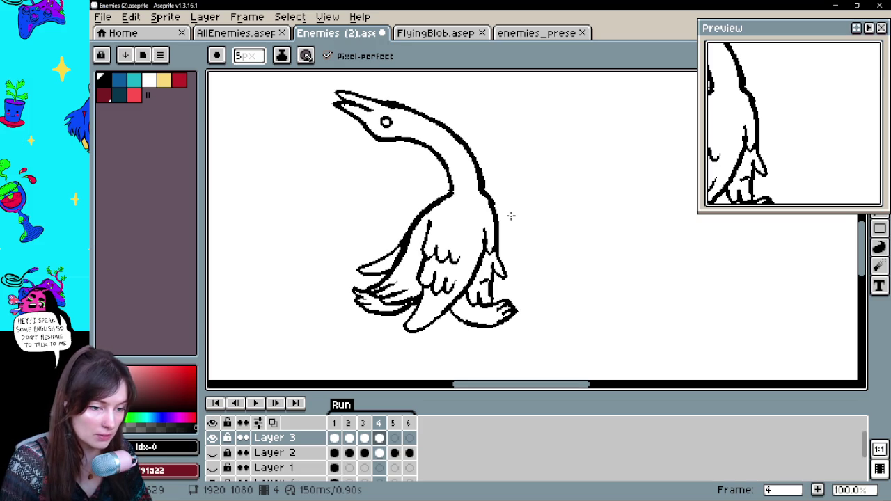
{"action": "key", "text": "space"}
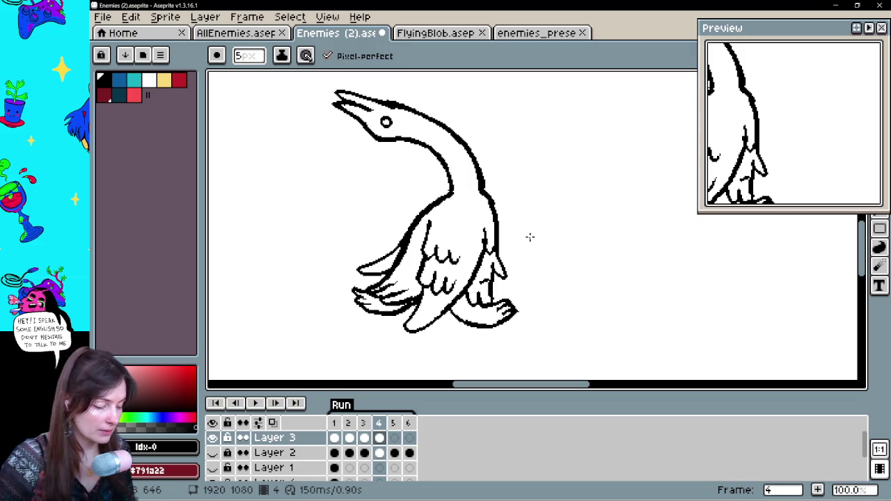
- Select Layer 3's empty frame 5, turn on onion skinning and show the Layer 2 sketch
{"action": "left_click", "coordinate": [394, 437]}
{"action": "left_click", "coordinate": [378, 438]}
{"action": "left_click", "coordinate": [394, 438]}
{"action": "left_click", "coordinate": [272, 423]}
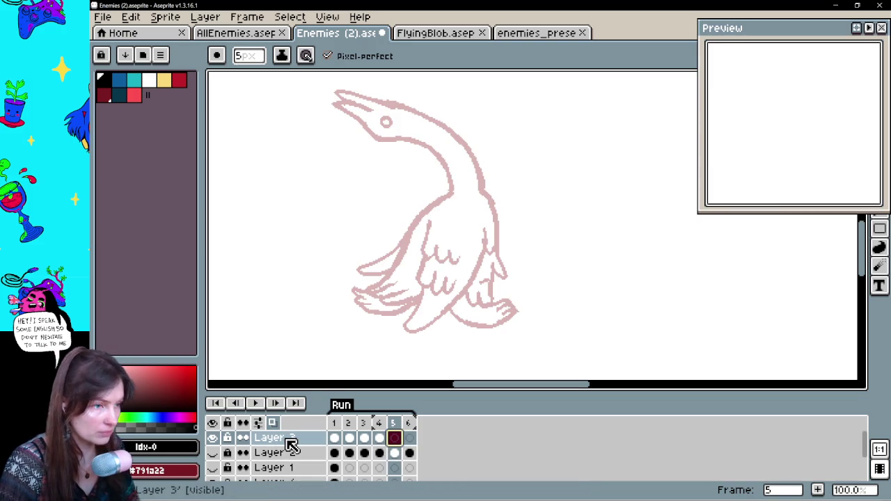
{"action": "left_click", "coordinate": [214, 452]}
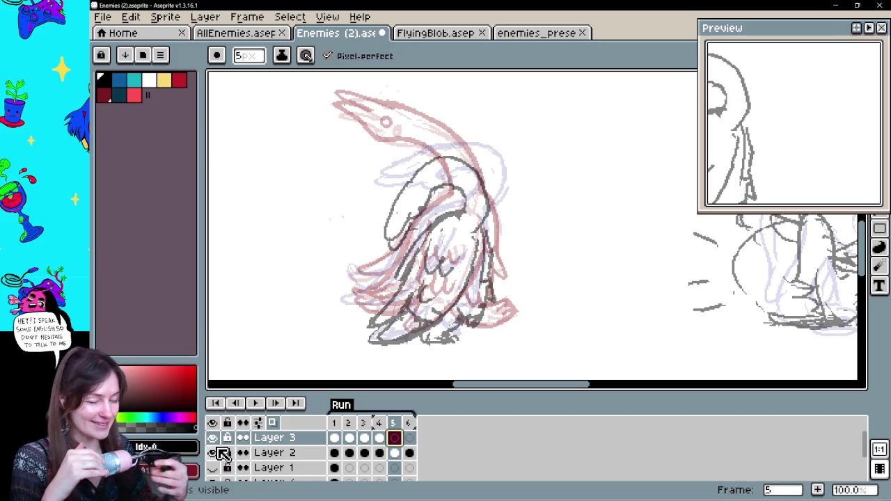
- Compare frame 5 against neighbouring frames, then settle on frame 5 with onion skinning off
{"action": "left_click", "coordinate": [409, 446]}
{"action": "left_click", "coordinate": [396, 445]}
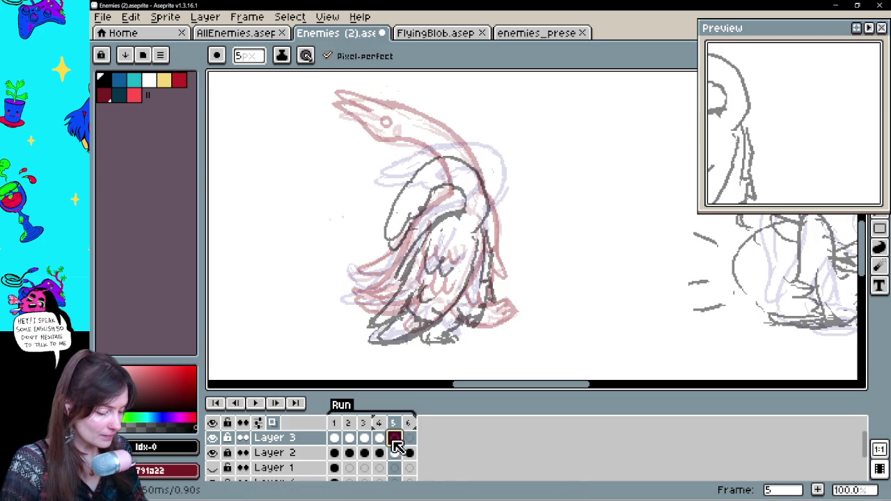
{"action": "left_click", "coordinate": [380, 439]}
{"action": "left_click", "coordinate": [394, 438]}
{"action": "left_click", "coordinate": [379, 439]}
{"action": "left_click", "coordinate": [394, 439]}
{"action": "left_click", "coordinate": [380, 439]}
{"action": "left_click", "coordinate": [394, 439]}
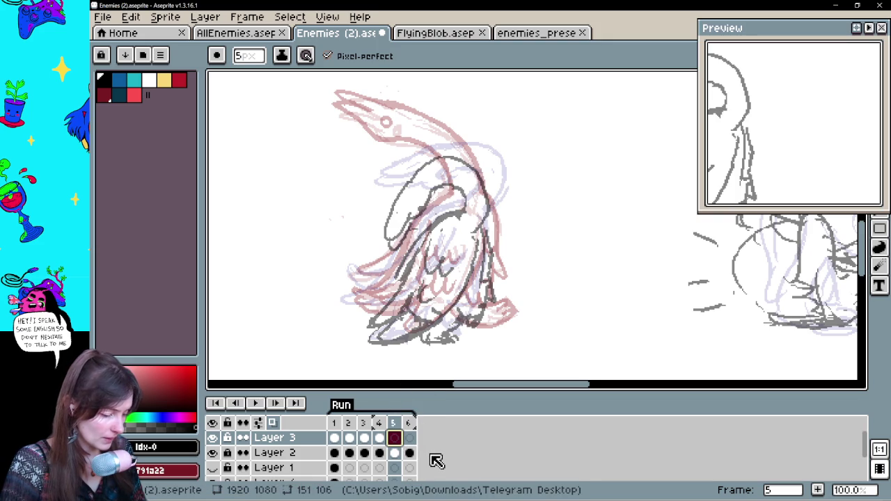
{"action": "left_click", "coordinate": [272, 423]}
{"action": "mouse_move", "coordinate": [514, 261]}
{"action": "left_mouse_down"}
{"action": "mouse_move", "coordinate": [497, 272]}
{"action": "mouse_move", "coordinate": [546, 277]}
{"action": "left_mouse_up"}
- Ink the goose's back edge down to the feet on frame 5, retrying the stroke twice
{"action": "key", "text": "space"}
{"action": "left_click_drag", "start_coordinate": [477, 228], "coordinate": [483, 279]}
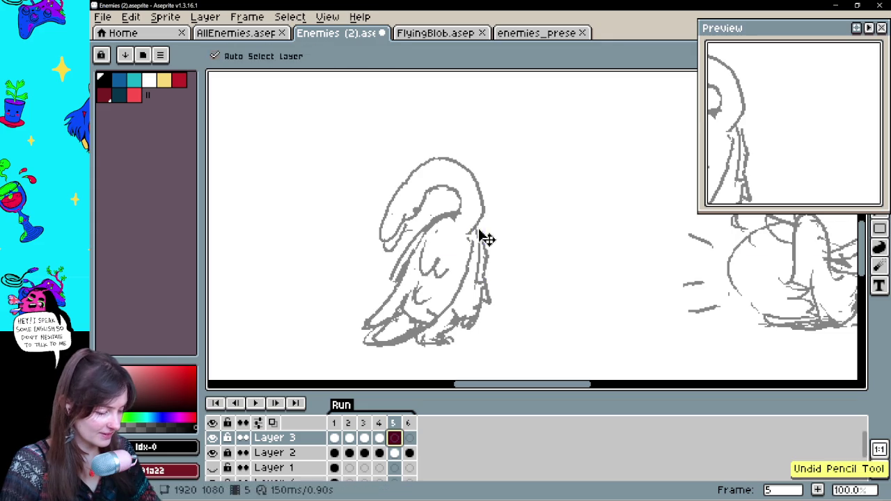
{"action": "key", "text": "ctrl+z"}
{"action": "mouse_move", "coordinate": [474, 227]}
{"action": "left_mouse_down"}
{"action": "mouse_move", "coordinate": [482, 296]}
{"action": "mouse_move", "coordinate": [471, 332]}
{"action": "left_mouse_up"}
{"action": "key", "text": "ctrl+z"}
{"action": "mouse_move", "coordinate": [475, 224]}
{"action": "left_mouse_down"}
{"action": "mouse_move", "coordinate": [484, 304]}
{"action": "mouse_move", "coordinate": [471, 331]}
{"action": "mouse_move", "coordinate": [450, 309]}
{"action": "left_mouse_up"}
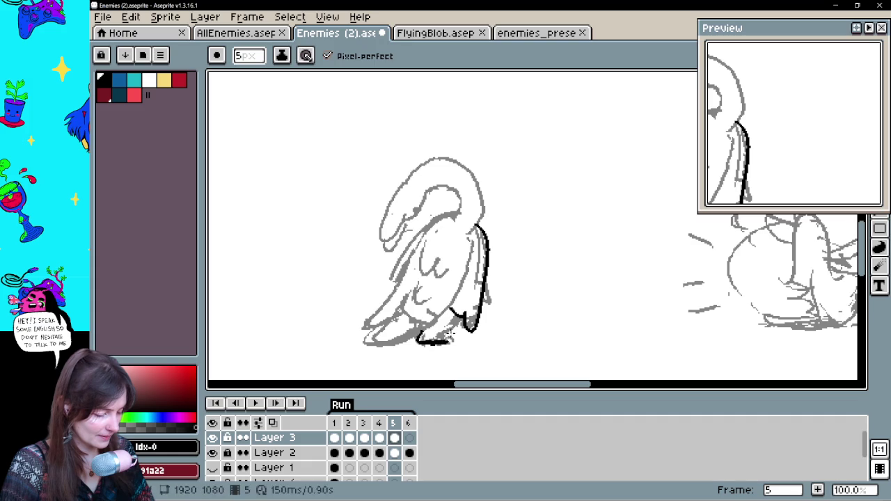
- Flip between frames 3, 4 and 5 to compare the new back line
{"action": "key", "text": "comma"}
{"action": "key", "text": "period"}
{"action": "key", "text": "comma"}
{"action": "key", "text": "comma"}
{"action": "key", "text": "period"}
{"action": "key", "text": "comma"}
{"action": "key", "text": "period"}
{"action": "key", "text": "period"}
{"action": "key", "text": "comma"}
{"action": "key", "text": "period"}
- Ink the bottom outline of the goose's foot, redrawing it until it fits
{"action": "mouse_move", "coordinate": [418, 344]}
{"action": "left_mouse_down"}
{"action": "mouse_move", "coordinate": [449, 342]}
{"action": "mouse_move", "coordinate": [418, 344]}
{"action": "mouse_move", "coordinate": [457, 328]}
{"action": "left_mouse_up"}
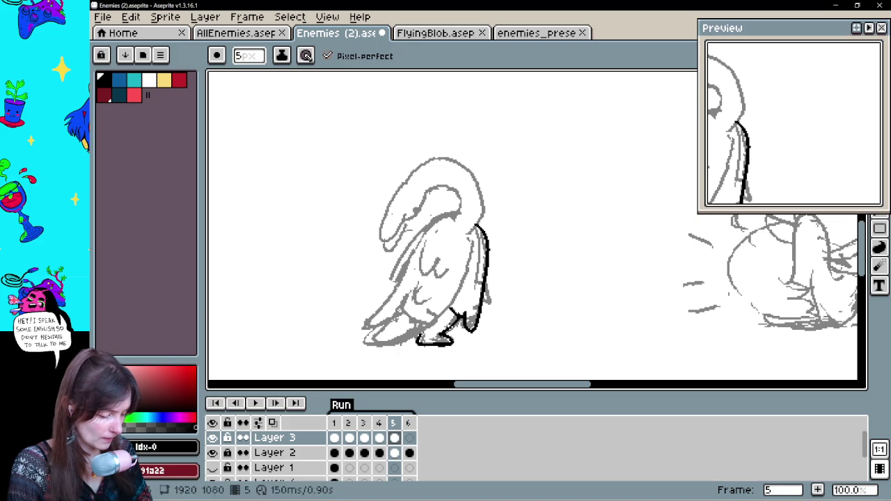
{"action": "key", "text": "ctrl+z"}
{"action": "left_click_drag", "start_coordinate": [451, 308], "coordinate": [458, 328]}
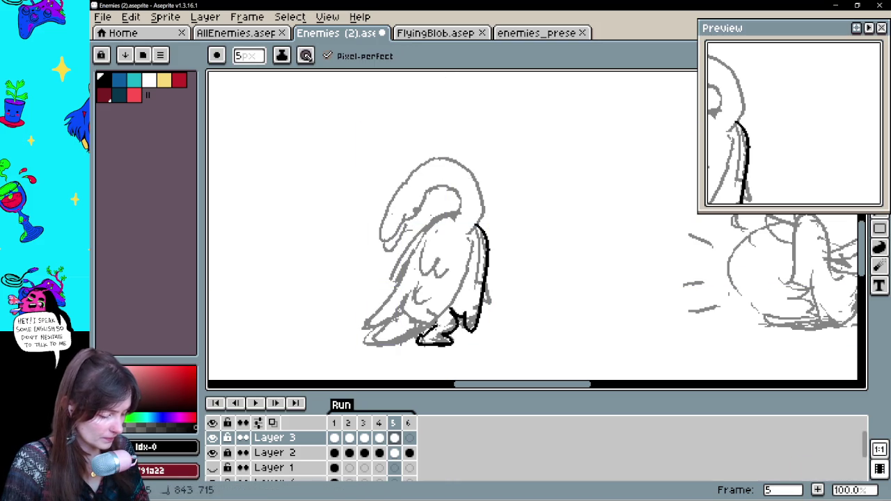
{"action": "key", "text": "ctrl+z"}
{"action": "mouse_move", "coordinate": [459, 323]}
{"action": "left_mouse_down"}
{"action": "mouse_move", "coordinate": [439, 339]}
{"action": "mouse_move", "coordinate": [444, 314]}
{"action": "left_mouse_up"}
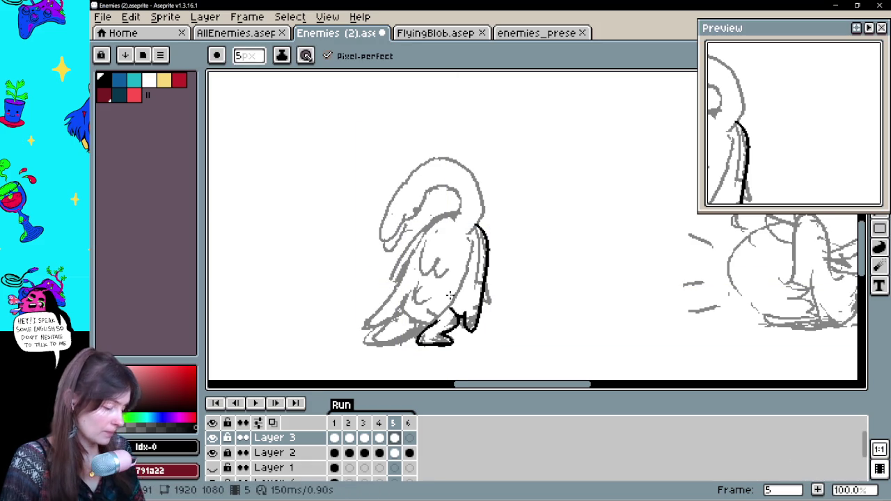
- Redraw the lower back line and extend it up into the curve of the neck
{"action": "left_click_drag", "start_coordinate": [493, 285], "coordinate": [481, 298]}
{"action": "key", "text": "b"}
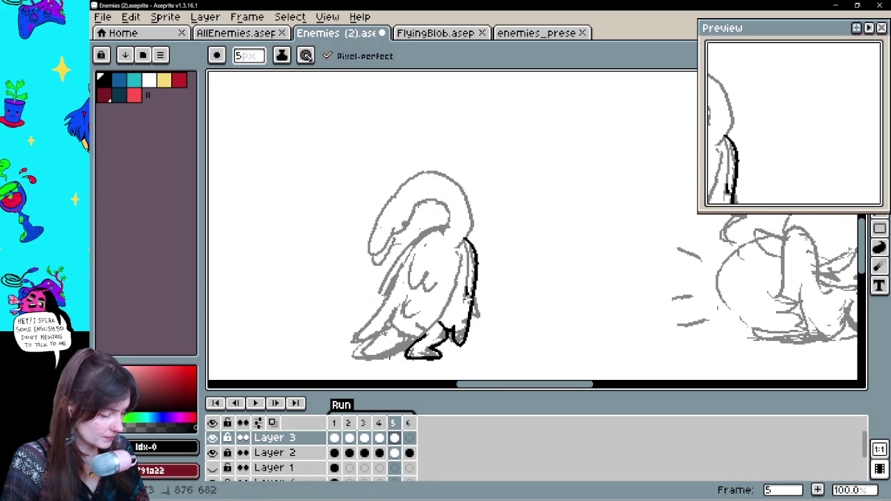
{"action": "key", "text": "ctrl+z"}
{"action": "left_click_drag", "start_coordinate": [474, 287], "coordinate": [479, 326]}
{"action": "key", "text": "ctrl+z"}
{"action": "left_click_drag", "start_coordinate": [475, 285], "coordinate": [478, 326]}
{"action": "key", "text": "ctrl+z"}
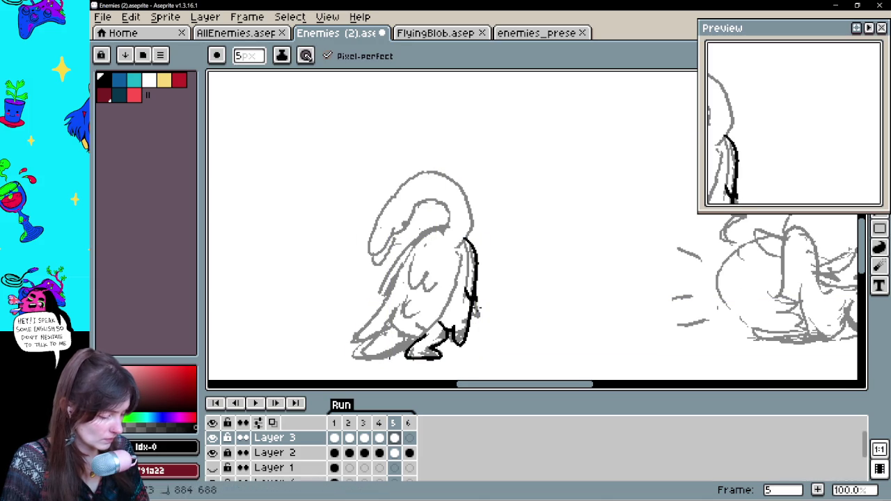
{"action": "key", "text": "ctrl+z"}
{"action": "key", "text": "ctrl+z"}
{"action": "left_click_drag", "start_coordinate": [477, 308], "coordinate": [461, 326]}
{"action": "key", "text": "ctrl+z"}
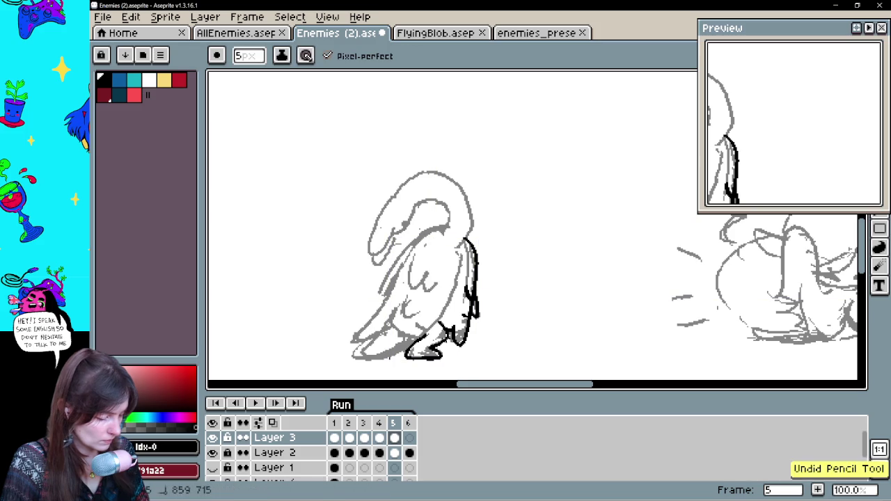
{"action": "mouse_move", "coordinate": [465, 240]}
{"action": "left_mouse_down"}
{"action": "mouse_move", "coordinate": [473, 217]}
{"action": "mouse_move", "coordinate": [384, 214]}
{"action": "left_mouse_up"}
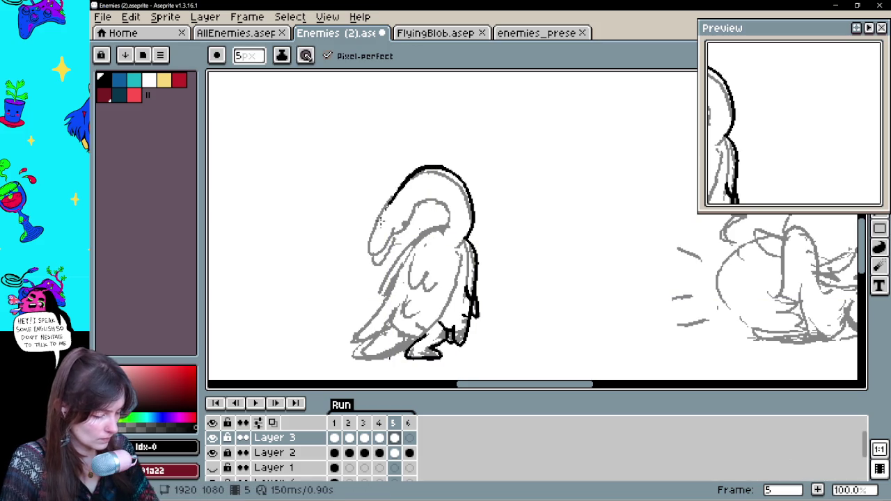
- Ink the top of the head loop and trace the snout outline in black
{"action": "left_click_drag", "start_coordinate": [451, 232], "coordinate": [407, 202]}
{"action": "key", "text": "ctrl+z"}
{"action": "left_click_drag", "start_coordinate": [449, 228], "coordinate": [437, 197]}
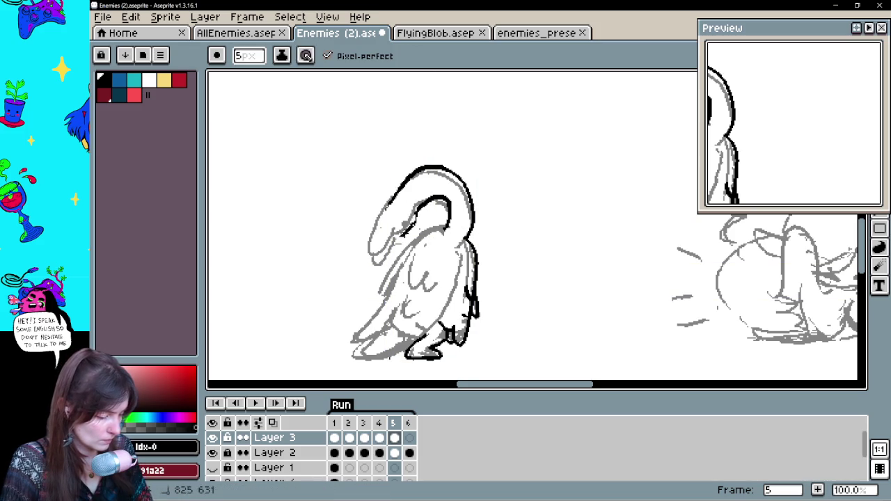
{"action": "key", "text": "ctrl+z"}
{"action": "mouse_move", "coordinate": [387, 206]}
{"action": "left_mouse_down"}
{"action": "mouse_move", "coordinate": [369, 252]}
{"action": "mouse_move", "coordinate": [402, 235]}
{"action": "left_mouse_up"}
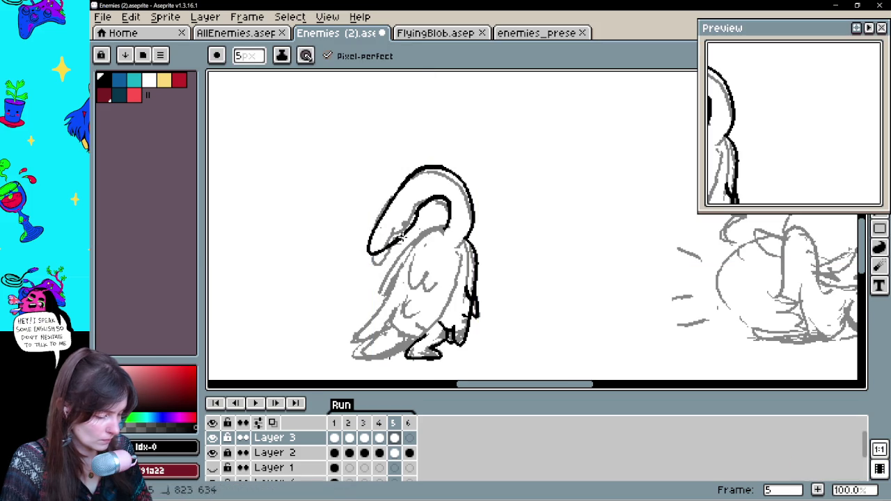
- Ink the left side of the goose's body, comparing it with frame 4
{"action": "key", "text": "e"}
{"action": "key", "text": "b"}
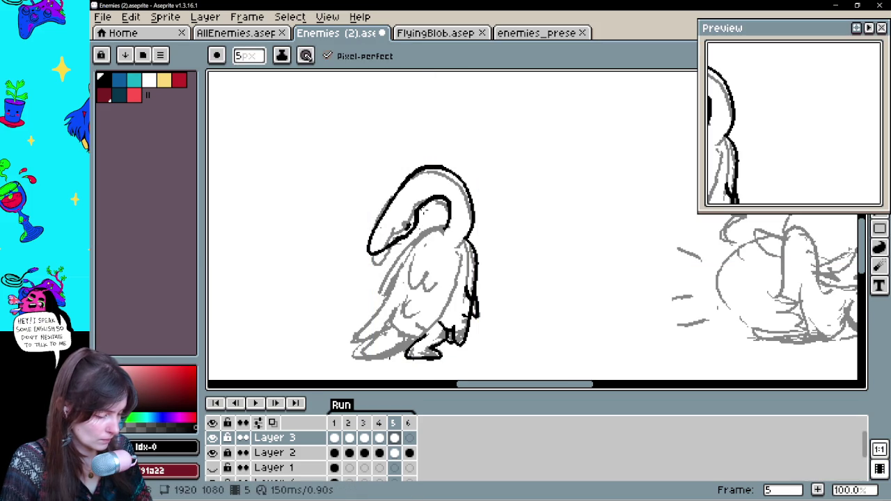
{"action": "left_click_drag", "start_coordinate": [428, 230], "coordinate": [373, 315]}
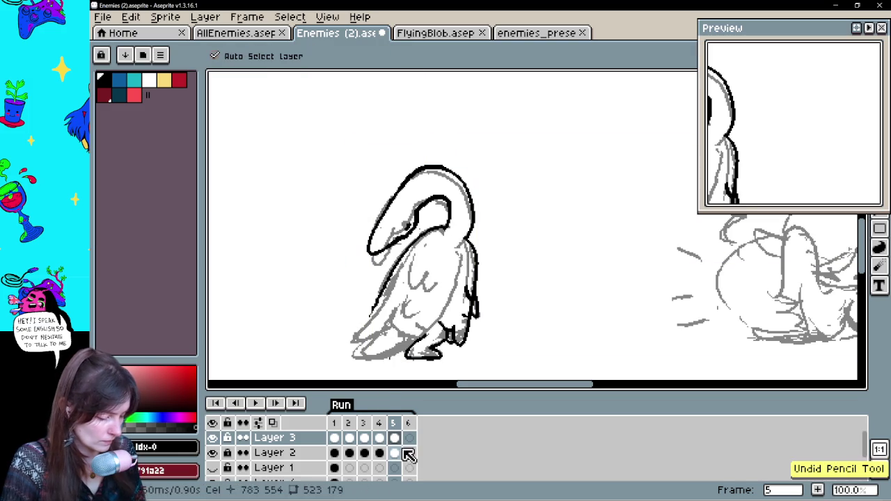
{"action": "key", "text": "Left"}
{"action": "key", "text": "Right"}
{"action": "key", "text": "Left"}
{"action": "key", "text": "Right"}
{"action": "key", "text": "Left"}
{"action": "key", "text": "Right"}
{"action": "key", "text": "Left"}
{"action": "key", "text": "Right"}
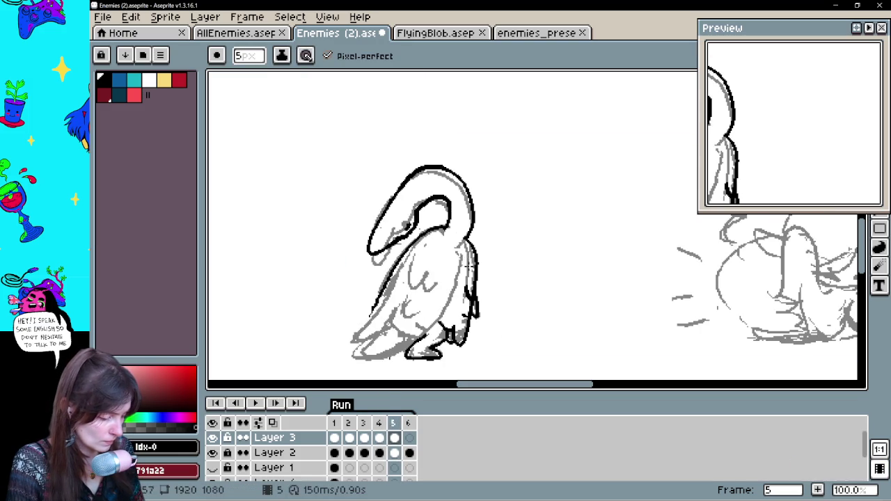
- Try a right-side body outline, then undo it after checking frame 4
{"action": "left_click_drag", "start_coordinate": [466, 253], "coordinate": [429, 348]}
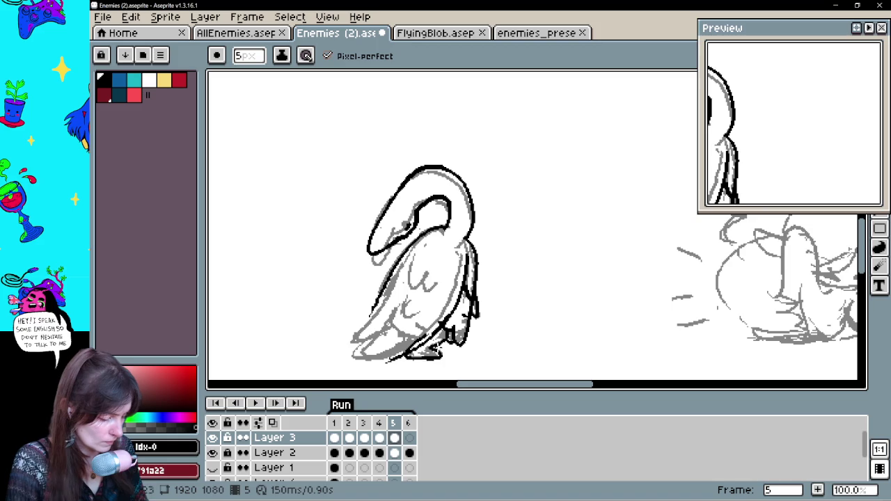
{"action": "key", "text": "Left"}
{"action": "key", "text": "Right"}
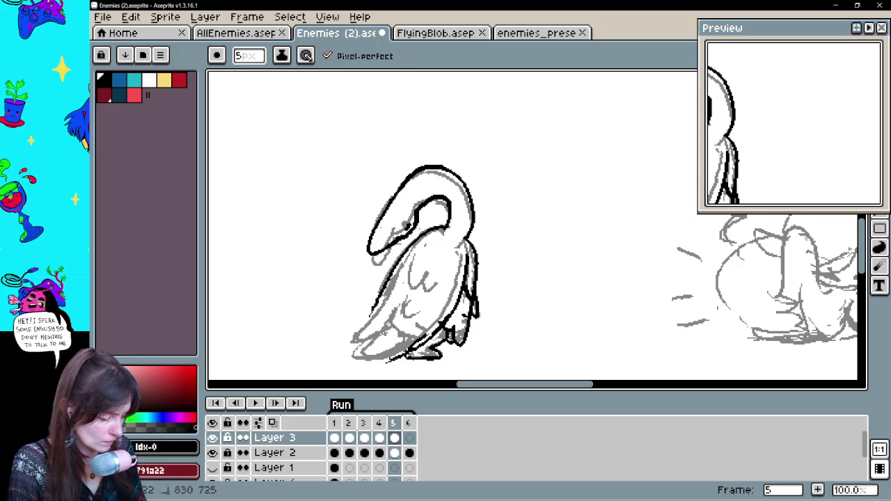
{"action": "key", "text": "v"}
{"action": "key", "text": "ctrl+z"}
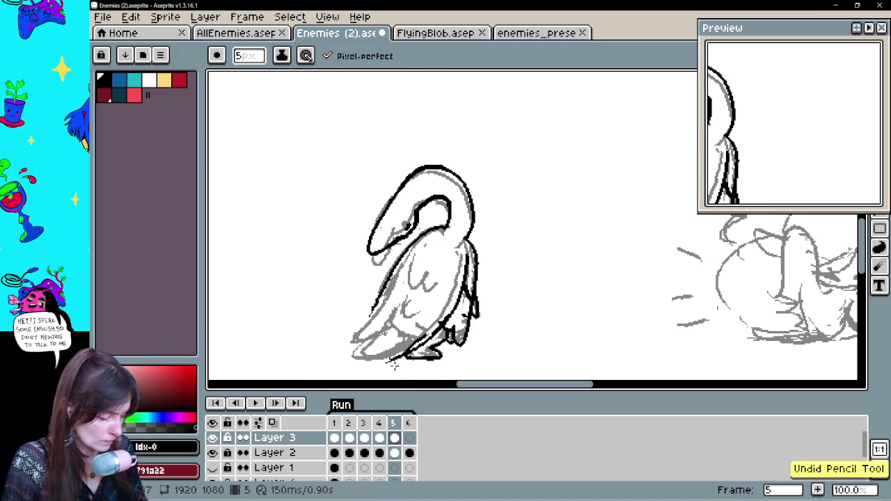
{"action": "key", "text": "b"}
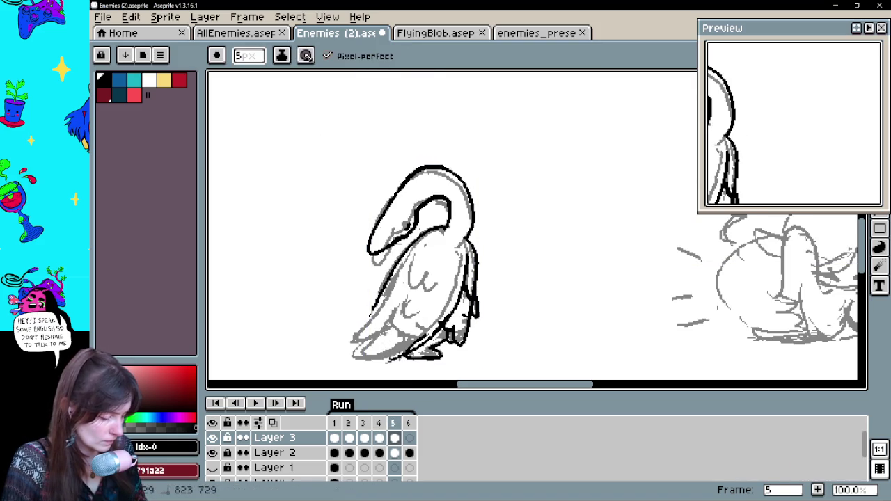
- Add a short dark stroke on the wing, checking the pose against frame 4
{"action": "key", "text": "Left"}
{"action": "left_click_drag", "start_coordinate": [412, 259], "coordinate": [408, 277]}
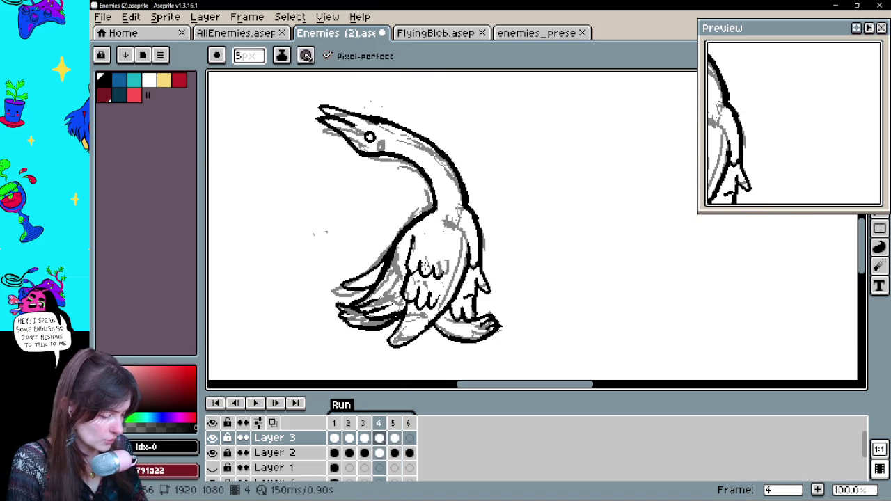
{"action": "key", "text": "Right"}
{"action": "key", "text": "Left"}
{"action": "key", "text": "Right"}
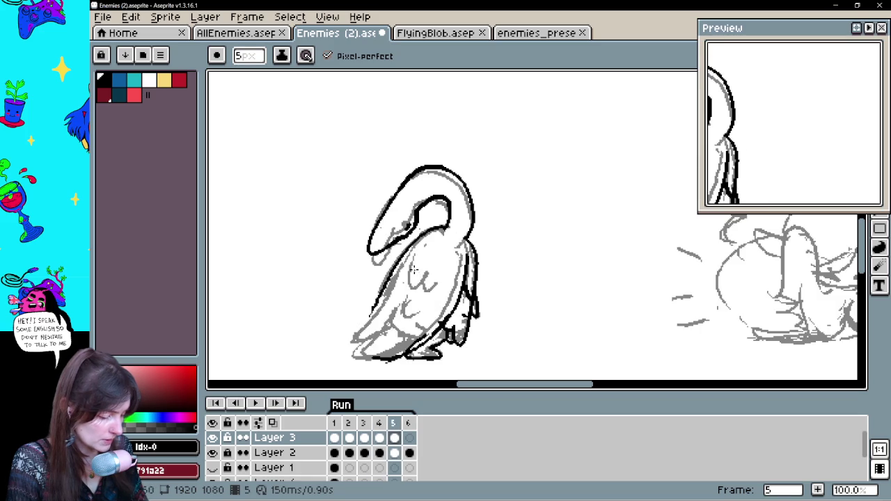
{"action": "key", "text": "Left"}
{"action": "key", "text": "Right"}
- Add a curved chest feather stroke and ink the lower wing and tail edges
{"action": "mouse_move", "coordinate": [412, 265]}
{"action": "left_mouse_down"}
{"action": "mouse_move", "coordinate": [396, 298]}
{"action": "mouse_move", "coordinate": [406, 322]}
{"action": "mouse_move", "coordinate": [429, 323]}
{"action": "mouse_move", "coordinate": [360, 352]}
{"action": "left_mouse_up"}
{"action": "key", "text": "Left"}
{"action": "key", "text": "Right"}
{"action": "key", "text": "Left"}
{"action": "key", "text": "Right"}
{"action": "left_click_drag", "start_coordinate": [372, 345], "coordinate": [358, 361]}
{"action": "left_click_drag", "start_coordinate": [386, 302], "coordinate": [339, 357]}
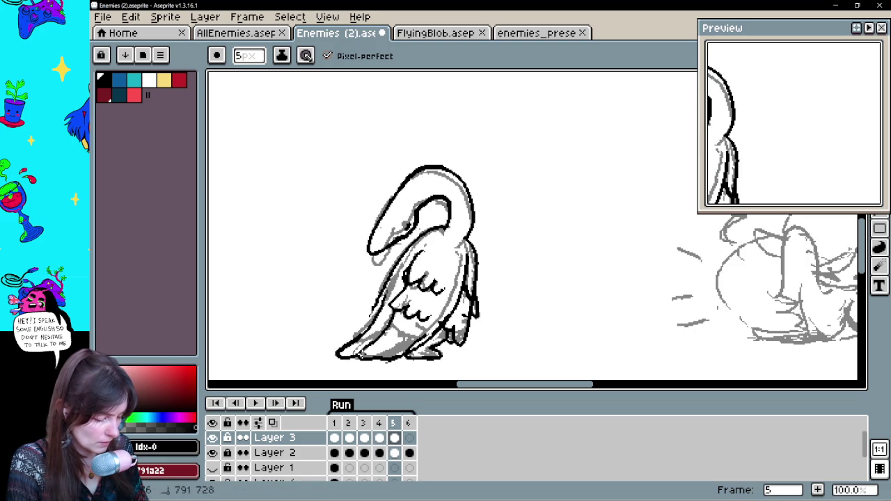
{"action": "key", "text": "Left"}
{"action": "key", "text": "Right"}
{"action": "key", "text": "Left"}
{"action": "key", "text": "Right"}
- Look ahead at frame 6 and back at frame 3, then return to frame 5
{"action": "key", "text": "Right"}
{"action": "key", "text": "Left"}
{"action": "key", "text": "Right"}
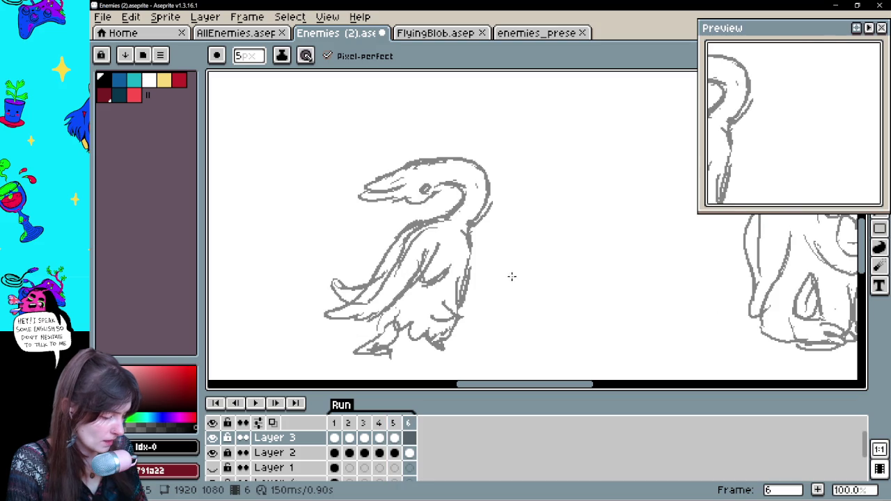
{"action": "left_click", "coordinate": [352, 446]}
{"action": "left_click", "coordinate": [363, 439]}
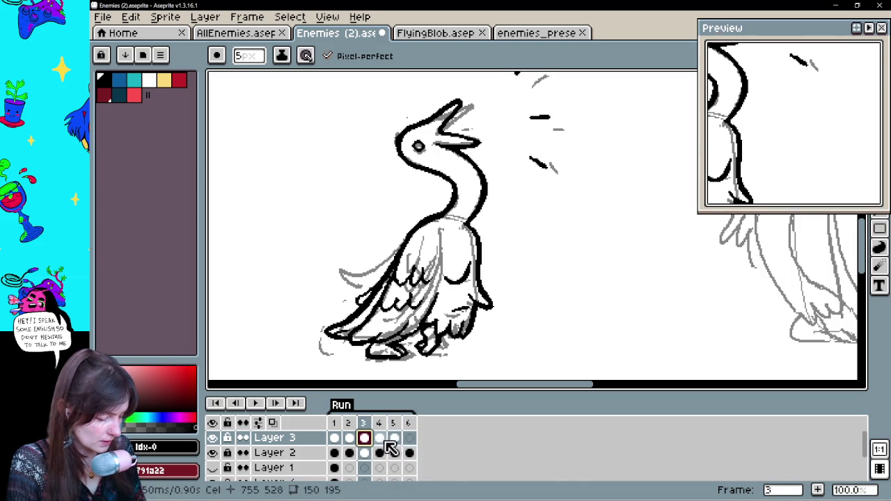
{"action": "key", "text": "Right"}
{"action": "key", "text": "Right"}
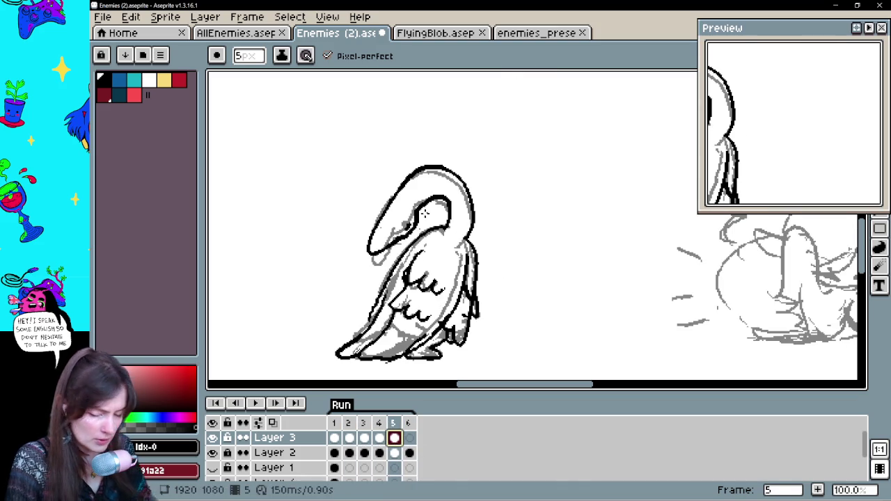
- Undo the recent strokes, including the small stroke near the feet
{"action": "key", "text": "e"}
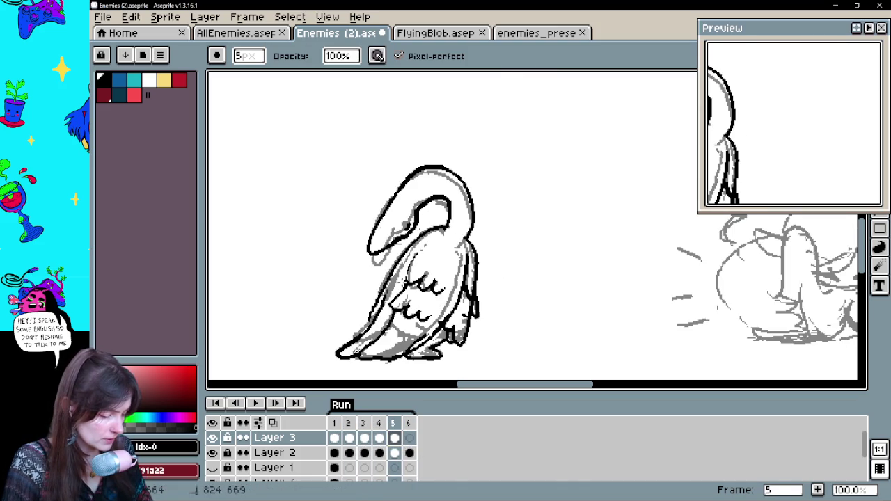
{"action": "key", "text": "b"}
{"action": "key", "text": "v"}
{"action": "key", "text": "b"}
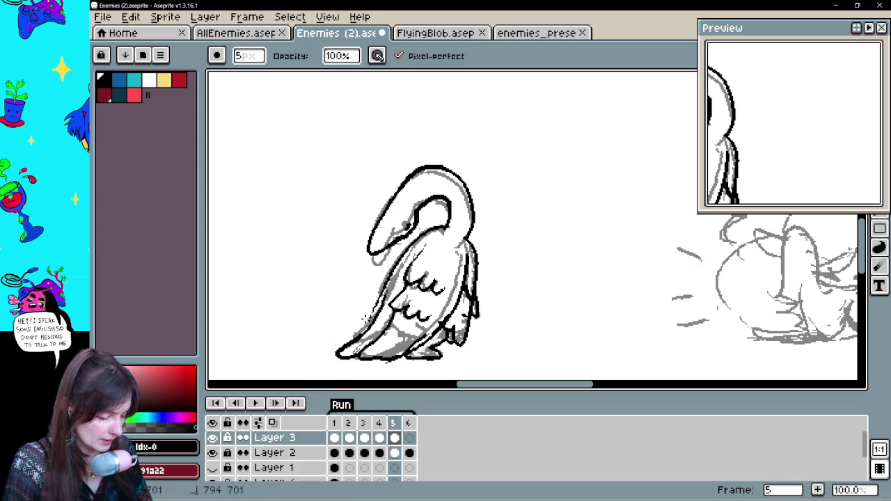
{"action": "key", "text": "e"}
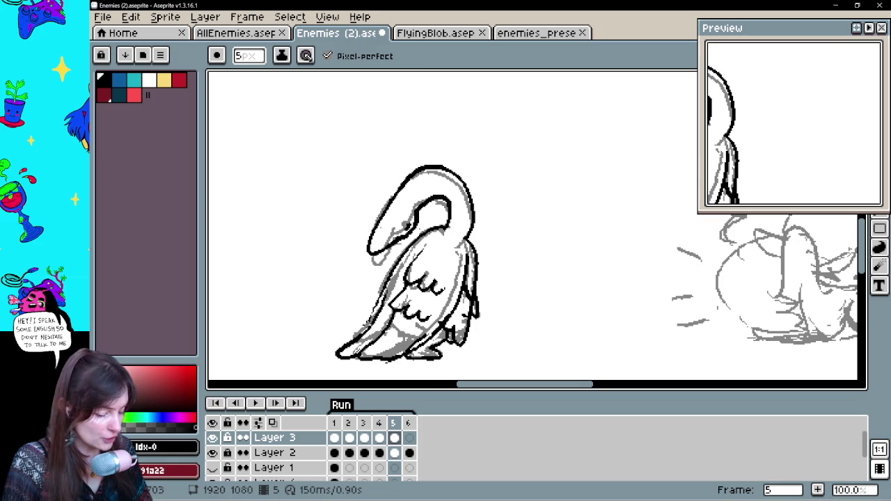
{"action": "key", "text": "v"}
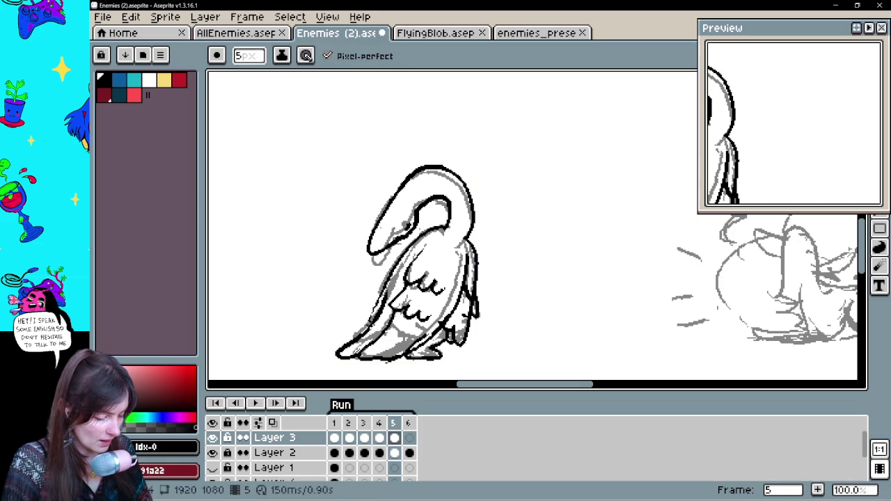
{"action": "key", "text": "ctrl+z"}
{"action": "key", "text": "ctrl+z"}
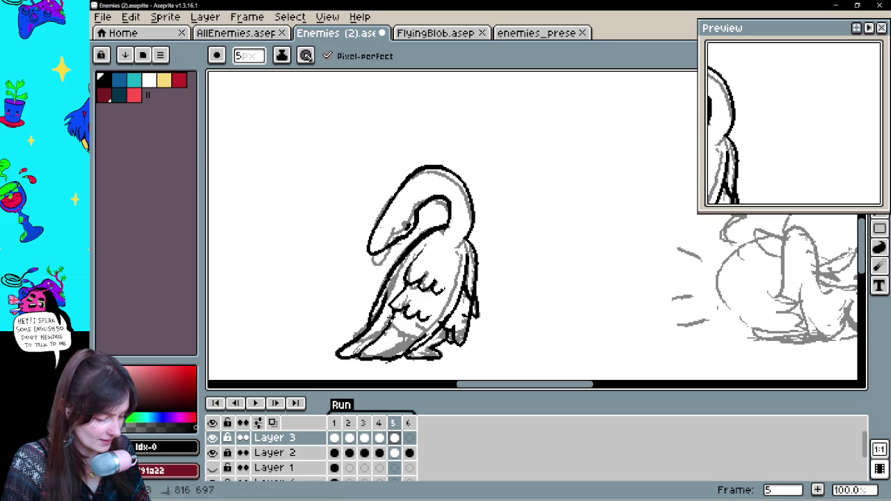
{"action": "key", "text": "ctrl+z"}
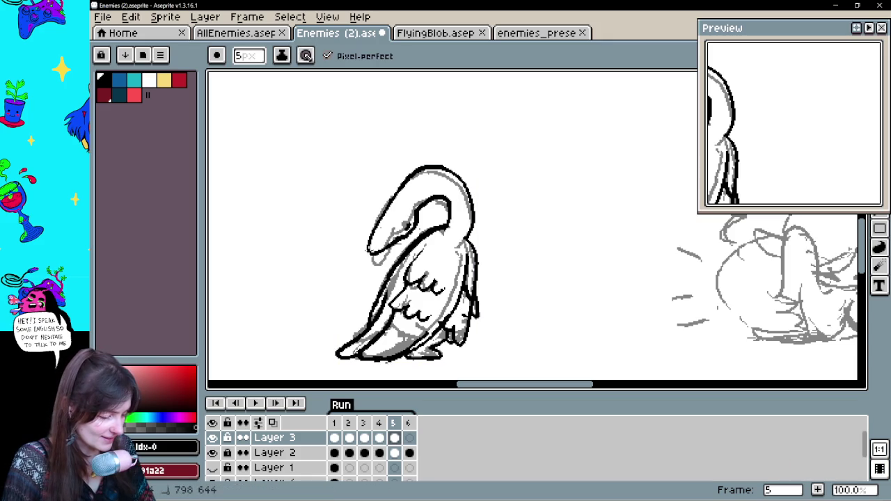
- Thicken the inner edge of the head loop and step back through the earlier frames
{"action": "left_click_drag", "start_coordinate": [451, 205], "coordinate": [454, 228]}
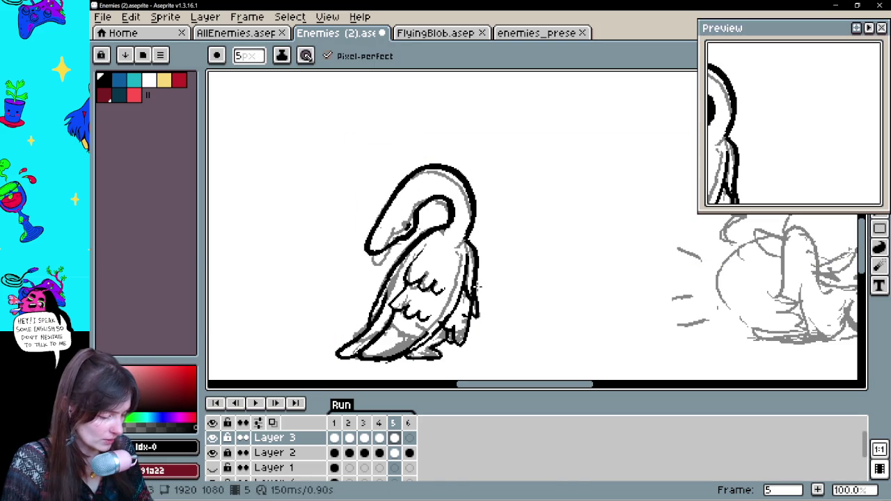
{"action": "key", "text": "Left"}
{"action": "key", "text": "Left"}
{"action": "key", "text": "Left"}
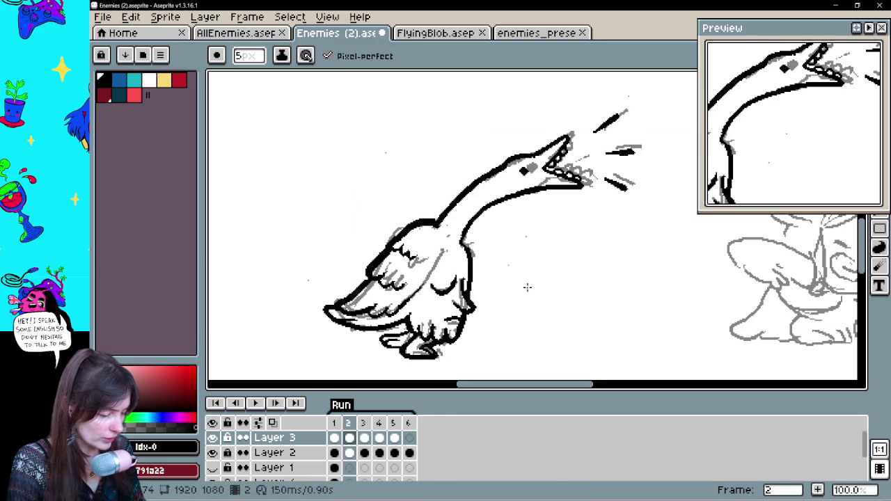
{"action": "key", "text": "Right"}
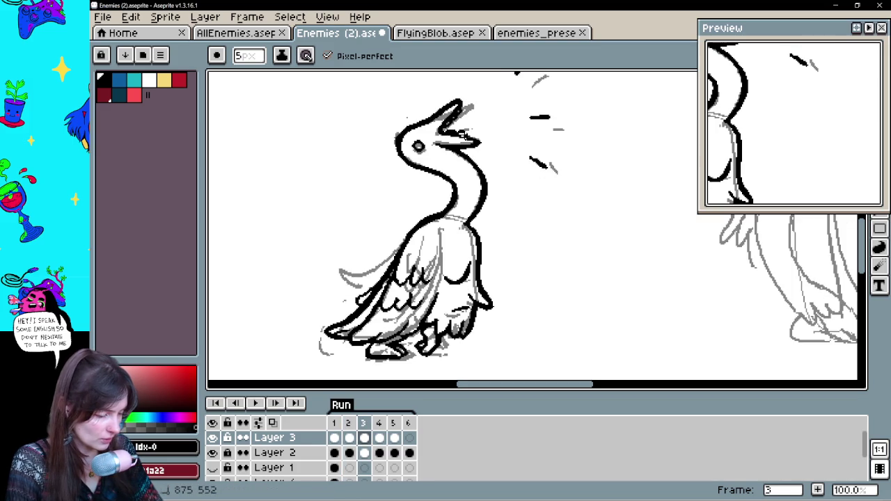
{"action": "key", "text": "Right"}
{"action": "key", "text": "Left"}
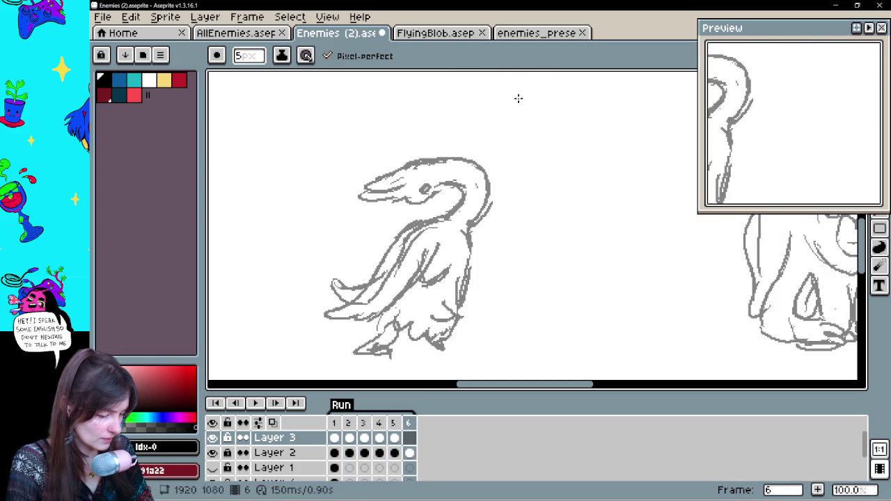
- Move to frame 6 and ink the neck stroke over the gray sketch
{"action": "key", "text": "Left"}
{"action": "key", "text": "Right"}
{"action": "key", "text": "Right"}
{"action": "key", "text": "Right"}
{"action": "key", "text": "Right"}
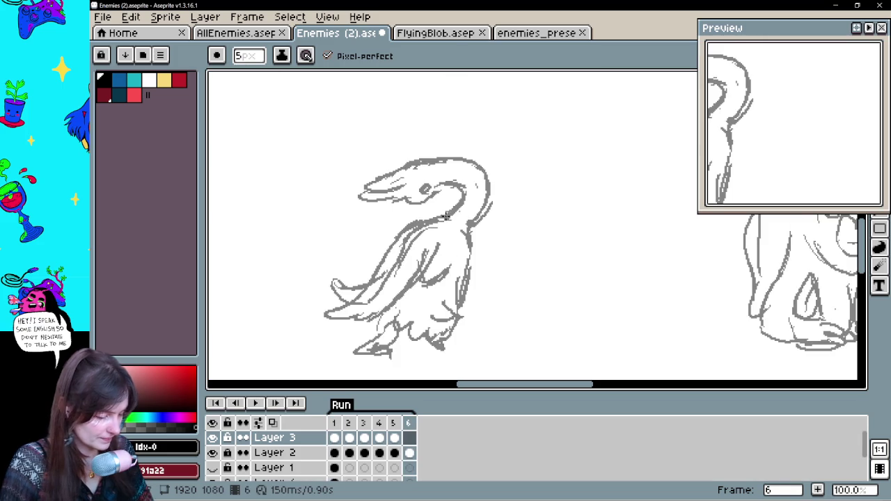
{"action": "left_click_drag", "start_coordinate": [462, 182], "coordinate": [446, 220]}
{"action": "key", "text": "ctrl+z"}
{"action": "mouse_move", "coordinate": [463, 188]}
{"action": "left_mouse_down"}
{"action": "mouse_move", "coordinate": [446, 218]}
{"action": "mouse_move", "coordinate": [434, 183]}
{"action": "mouse_move", "coordinate": [363, 213]}
{"action": "left_mouse_up"}
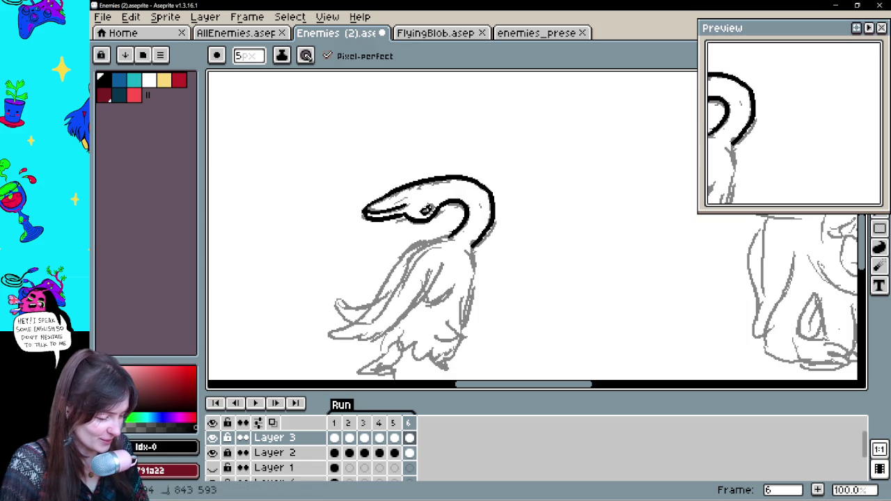
- Extend the outline along the body and down the back to the wing tip
{"action": "left_click_drag", "start_coordinate": [453, 236], "coordinate": [466, 202]}
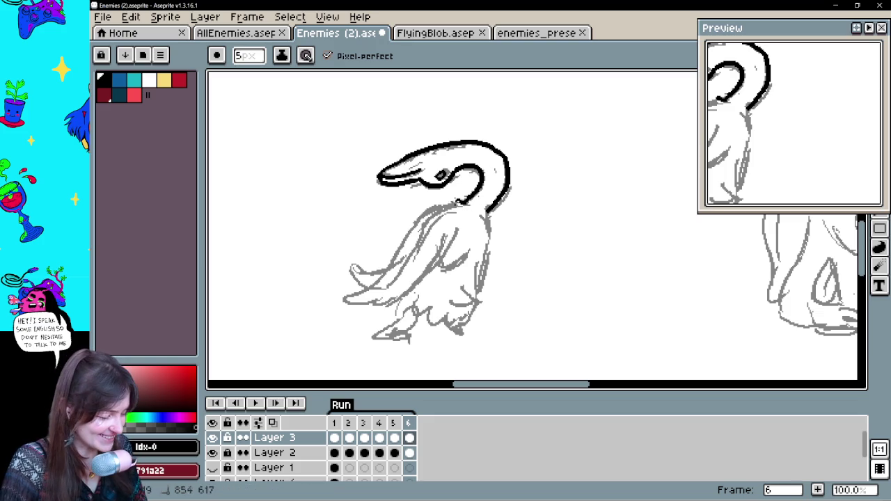
{"action": "left_click_drag", "start_coordinate": [388, 265], "coordinate": [352, 301]}
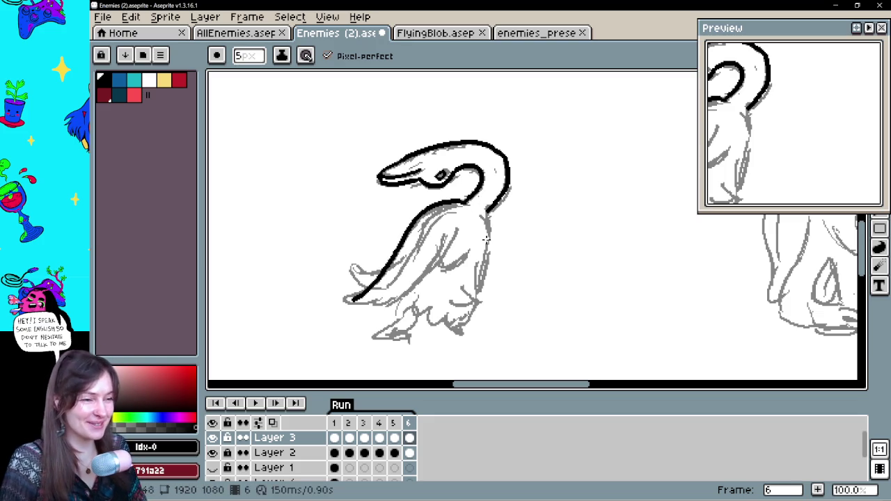
{"action": "left_click_drag", "start_coordinate": [491, 215], "coordinate": [480, 280]}
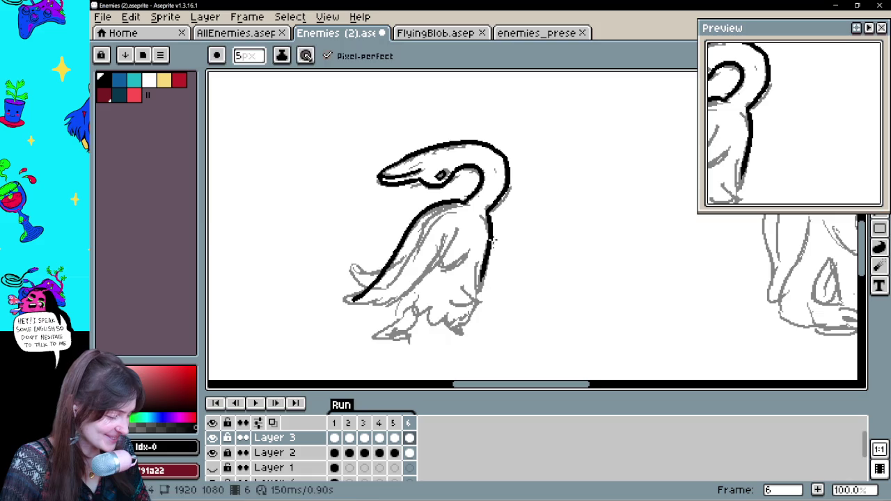
{"action": "mouse_move", "coordinate": [486, 249]}
{"action": "left_mouse_down"}
{"action": "mouse_move", "coordinate": [478, 295]}
{"action": "mouse_move", "coordinate": [426, 312]}
{"action": "mouse_move", "coordinate": [463, 328]}
{"action": "left_mouse_up"}
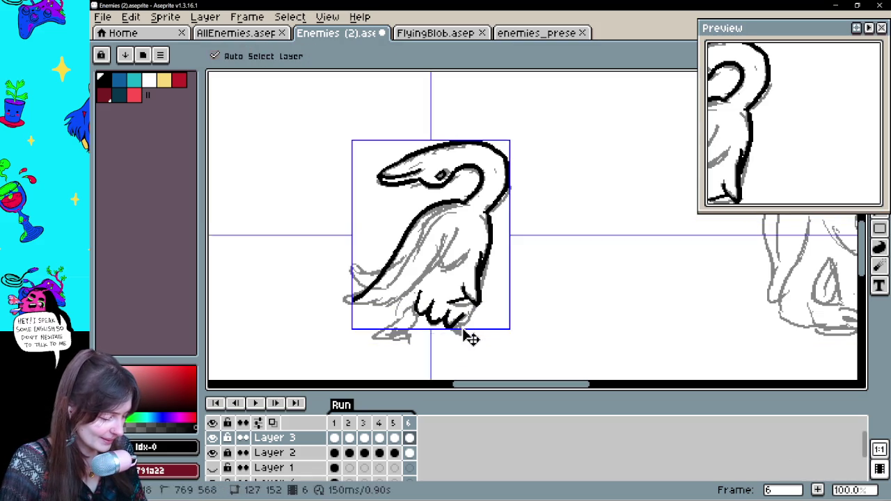
- Undo the claw strokes on frame 6's lower body and compare against frames 1 and 5
{"action": "key", "text": "ctrl+z"}
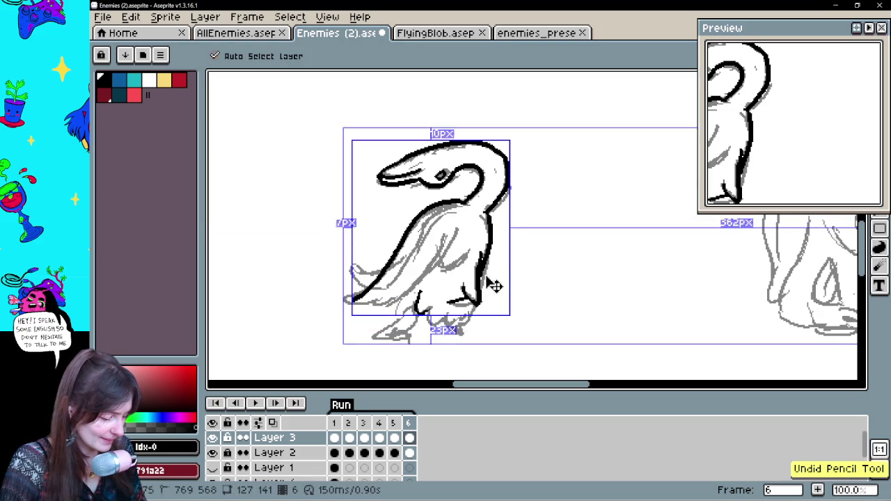
{"action": "key", "text": "ctrl+z"}
{"action": "key", "text": "Left"}
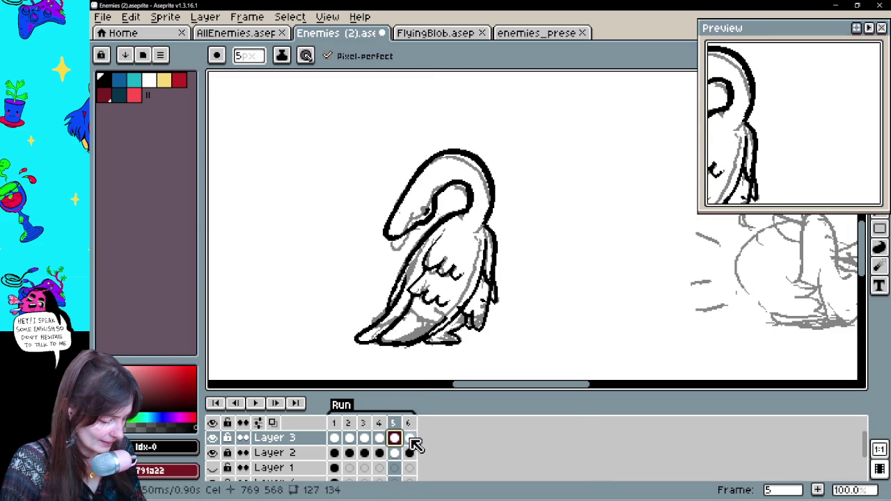
{"action": "left_click", "coordinate": [410, 439]}
{"action": "left_click", "coordinate": [335, 439]}
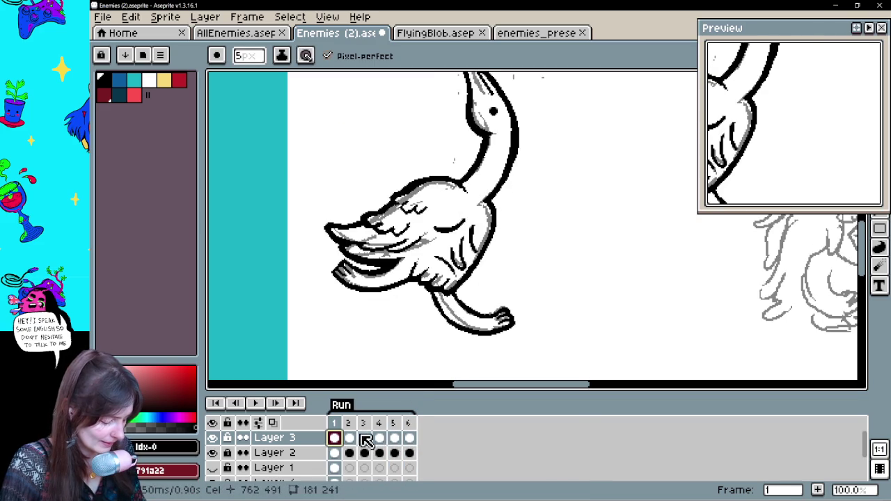
{"action": "key", "text": "Right"}
{"action": "key", "text": "Right"}
{"action": "key", "text": "Right"}
{"action": "key", "text": "Right"}
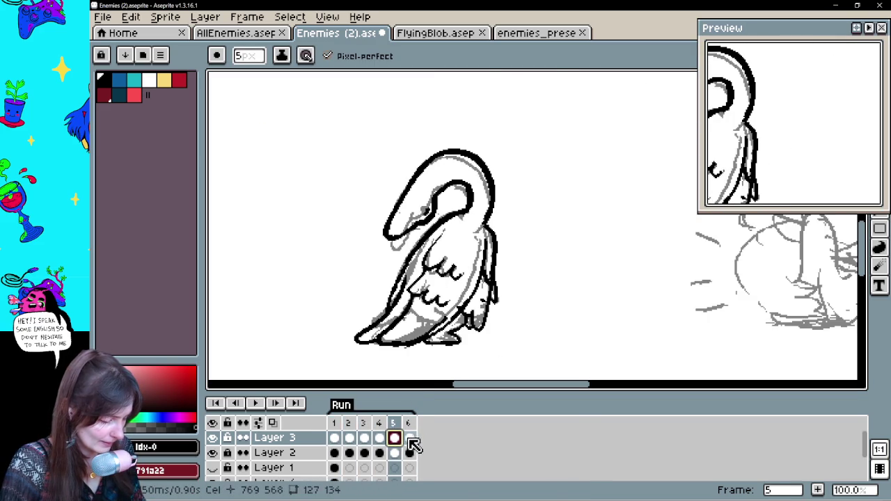
{"action": "left_click", "coordinate": [411, 438]}
- Redraw the foot stroke more cleanly and ink a curved wing line on the body
{"action": "key", "text": "ctrl+z"}
{"action": "left_click_drag", "start_coordinate": [423, 306], "coordinate": [472, 324]}
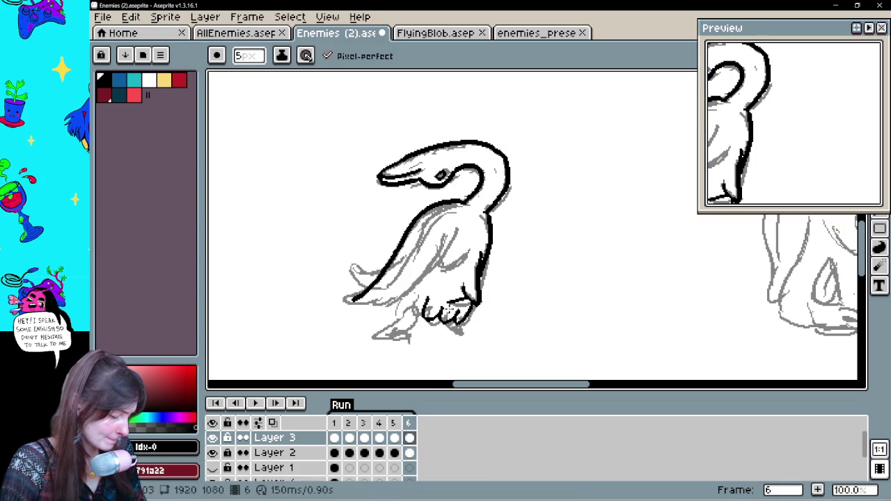
{"action": "left_click_drag", "start_coordinate": [439, 262], "coordinate": [473, 249]}
{"action": "key", "text": "ctrl+z"}
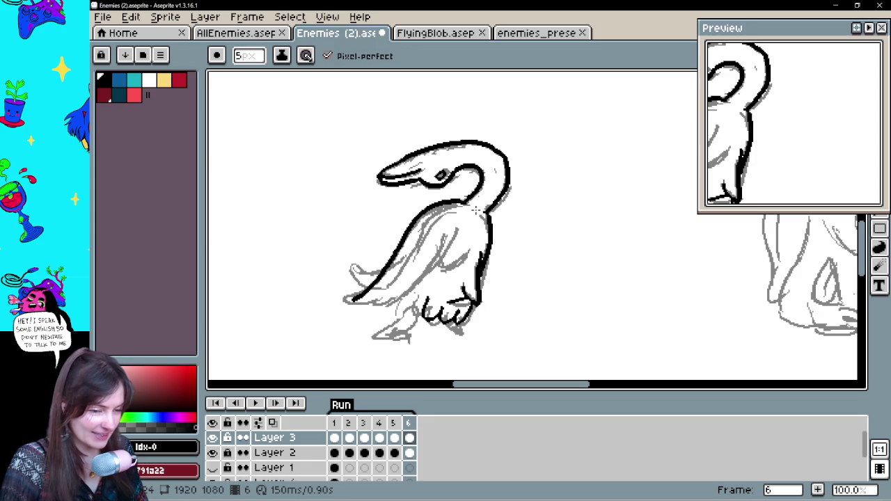
{"action": "left_click_drag", "start_coordinate": [437, 262], "coordinate": [468, 255]}
- Ink the hook along the tail's lower-left edge with the 5px pixel-perfect pencil, discarding stray wing strokes
{"action": "key", "text": "ctrl+z"}
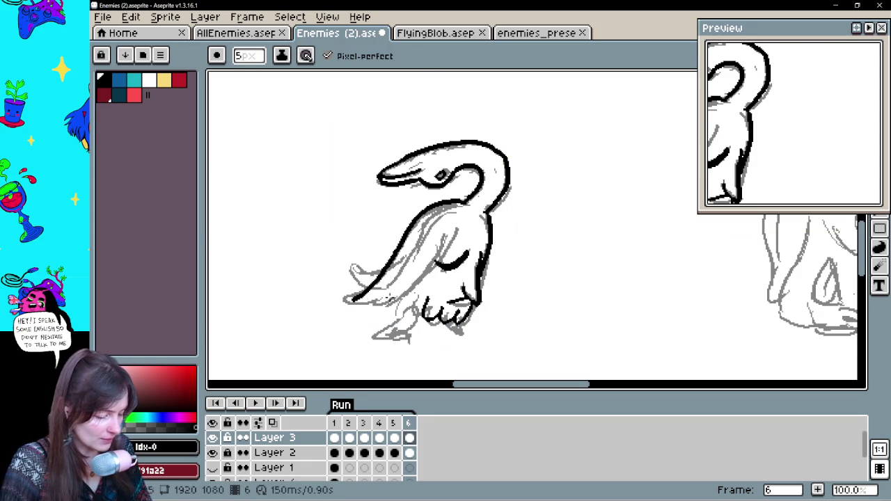
{"action": "mouse_move", "coordinate": [359, 298]}
{"action": "left_mouse_down"}
{"action": "mouse_move", "coordinate": [374, 308]}
{"action": "mouse_move", "coordinate": [426, 273]}
{"action": "left_mouse_up"}
{"action": "key", "text": "ctrl+z"}
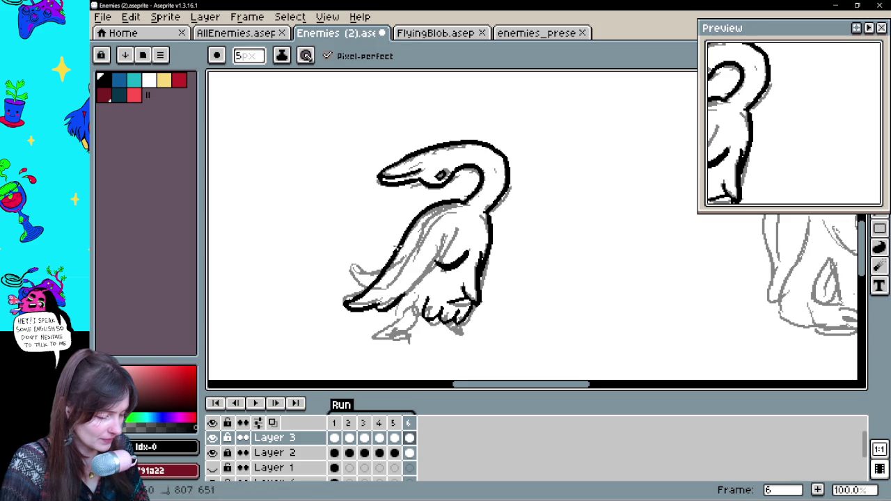
{"action": "key", "text": "e"}
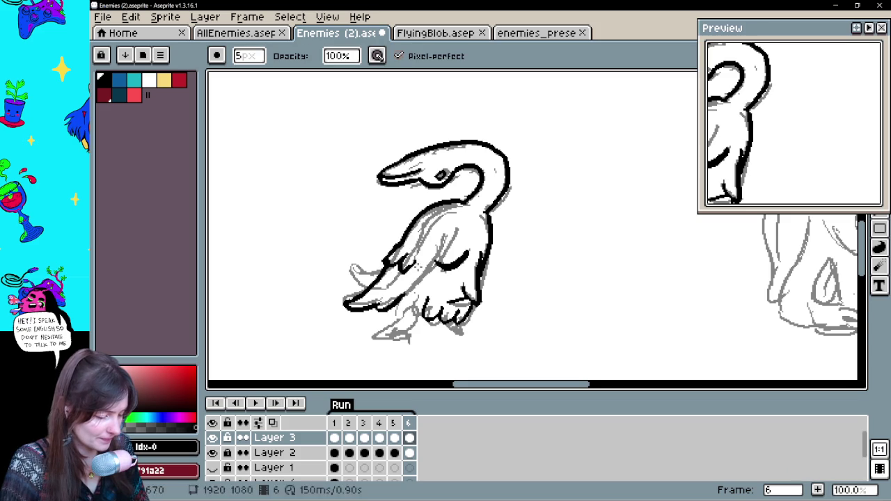
{"action": "key", "text": "b"}
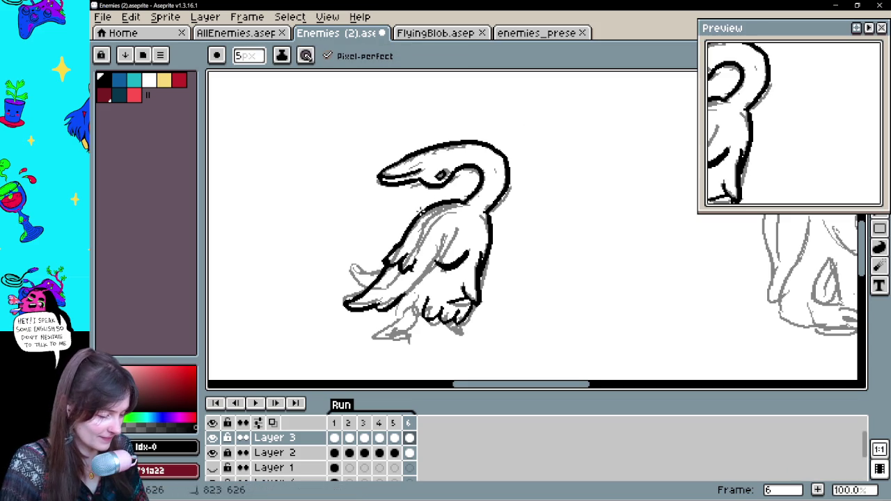
{"action": "left_click_drag", "start_coordinate": [414, 234], "coordinate": [401, 348]}
{"action": "key", "text": "ctrl+z"}
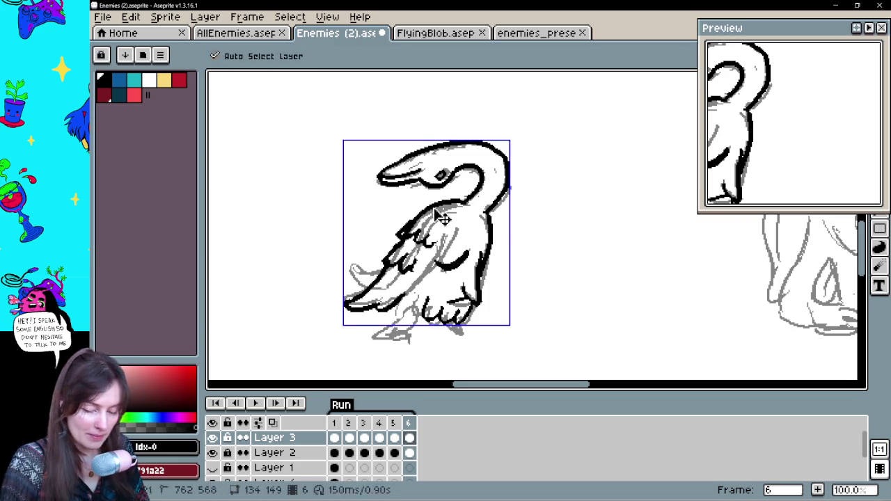
- Try short black strokes along the neck and wing edge and near the foot, undoing them to redraw
{"action": "key", "text": "ctrl+z"}
{"action": "mouse_move", "coordinate": [425, 209]}
{"action": "left_mouse_down"}
{"action": "mouse_move", "coordinate": [404, 240]}
{"action": "mouse_move", "coordinate": [403, 233]}
{"action": "mouse_move", "coordinate": [430, 252]}
{"action": "left_mouse_up"}
{"action": "key", "text": "ctrl+z"}
{"action": "key", "text": "e"}
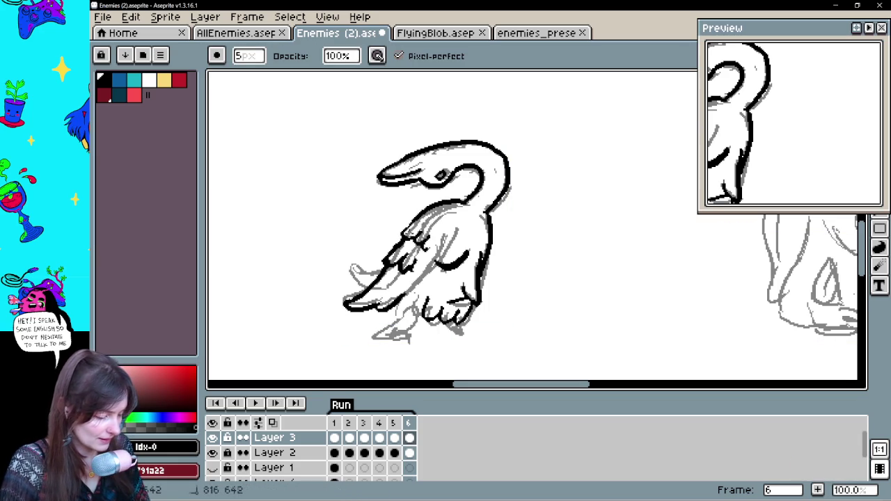
{"action": "key", "text": "b"}
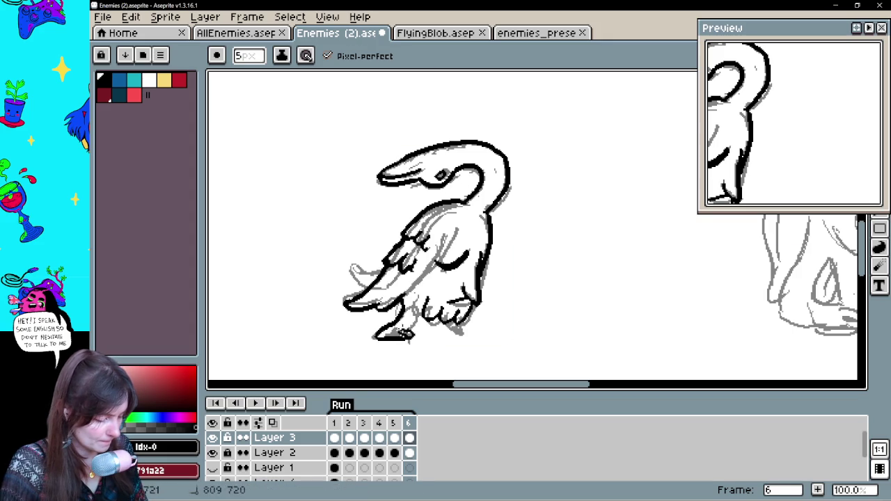
{"action": "mouse_move", "coordinate": [402, 328]}
{"action": "left_mouse_down"}
{"action": "mouse_move", "coordinate": [417, 313]}
{"action": "mouse_move", "coordinate": [411, 333]}
{"action": "left_mouse_up"}
{"action": "key", "text": "ctrl+z"}
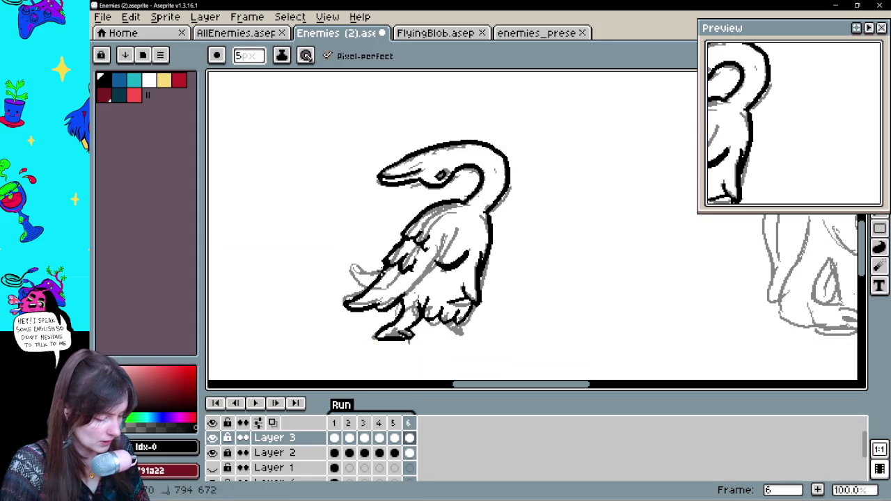
- Remove stray marks near the tail and left foot, ink the right foot outline, and compare with frame 1
{"action": "key", "text": "ctrl+z"}
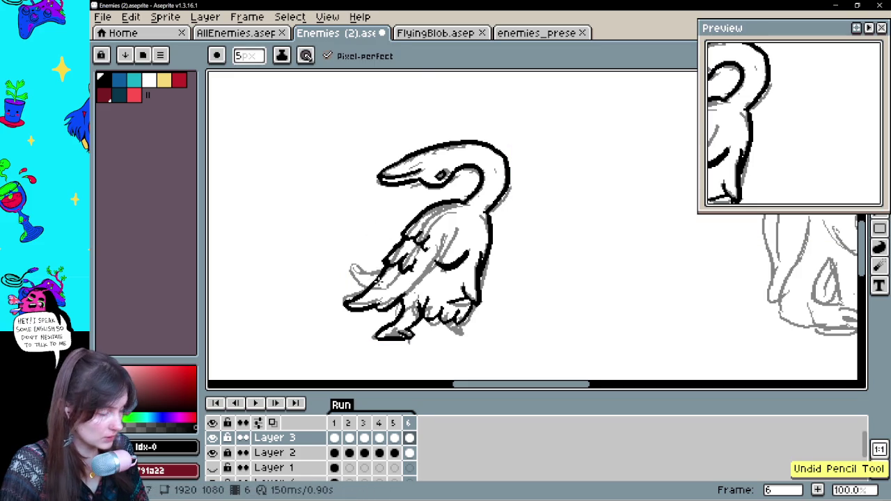
{"action": "key", "text": "ctrl+z"}
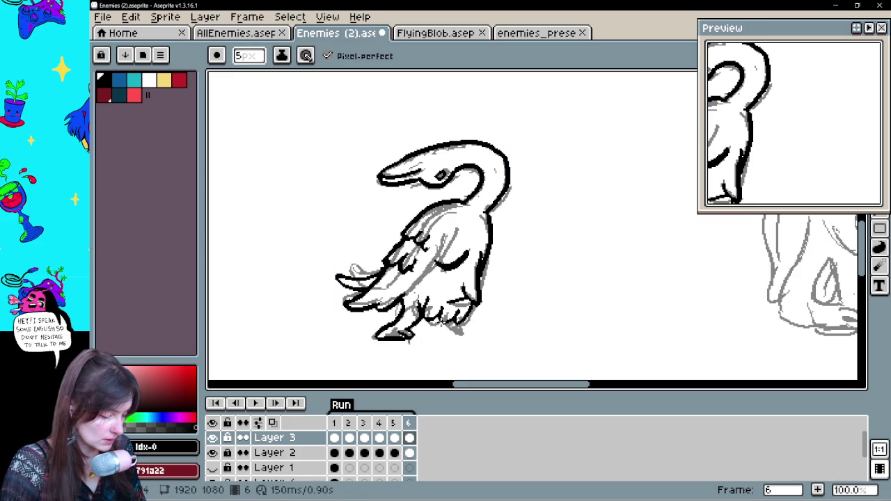
{"action": "left_click_drag", "start_coordinate": [451, 319], "coordinate": [466, 332]}
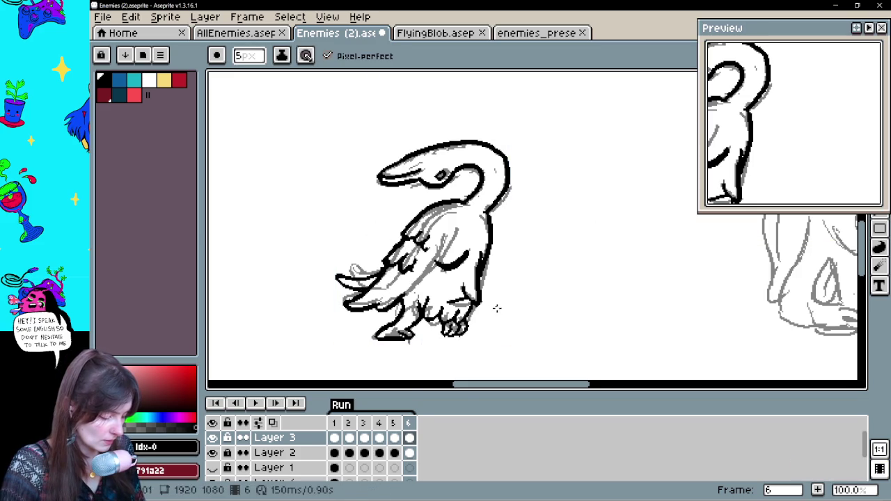
{"action": "left_click", "coordinate": [334, 453]}
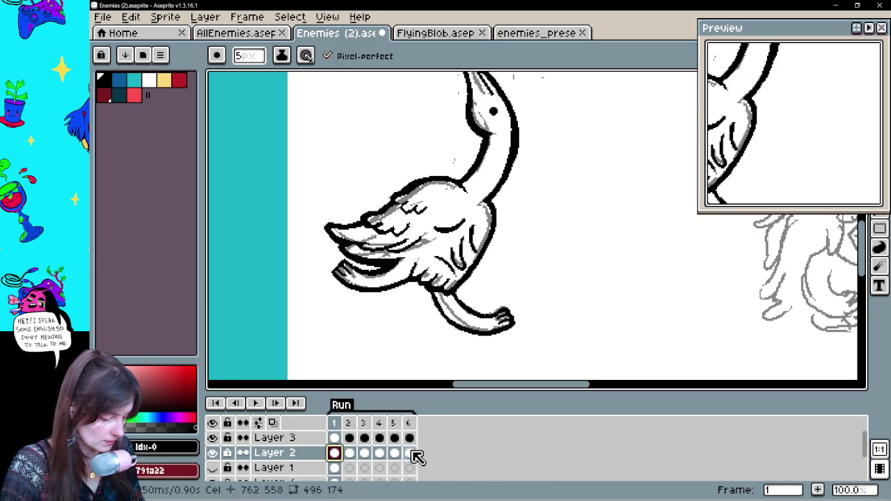
{"action": "left_click", "coordinate": [410, 453]}
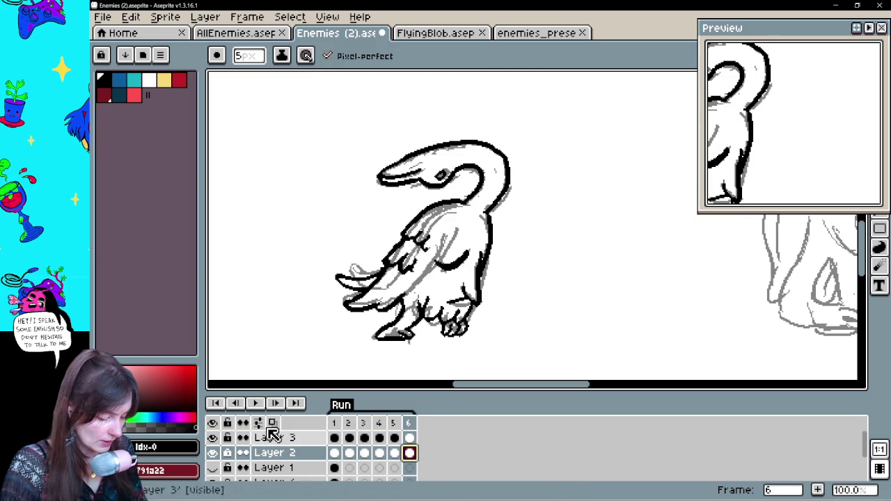
- Hide the gray Layer 2 sketch, play the six-frame animation, and enlarge the canvas area to review the line art
{"action": "left_click", "coordinate": [213, 452]}
{"action": "left_click", "coordinate": [255, 403]}
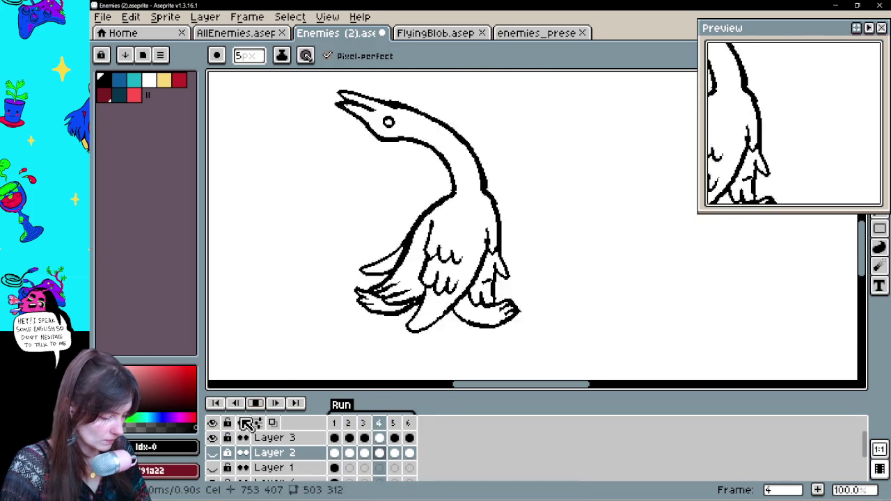
{"action": "key", "text": "space"}
{"action": "scroll", "coordinate": [589, 288], "scroll_direction": "down", "scroll_amount": 1}
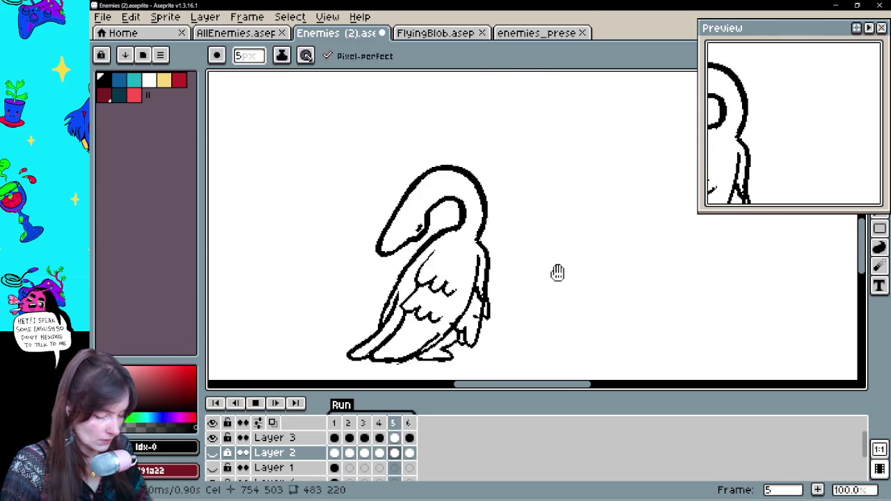
{"action": "key", "text": "space"}
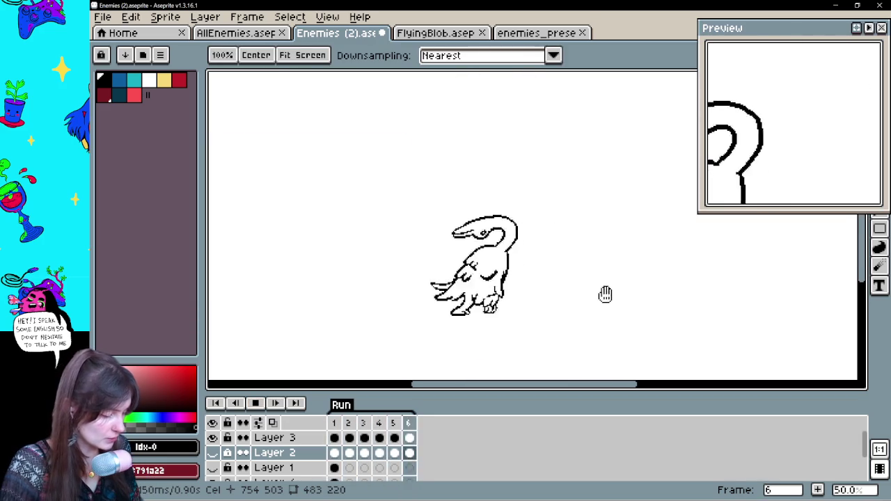
{"action": "key", "text": "ctrl"}
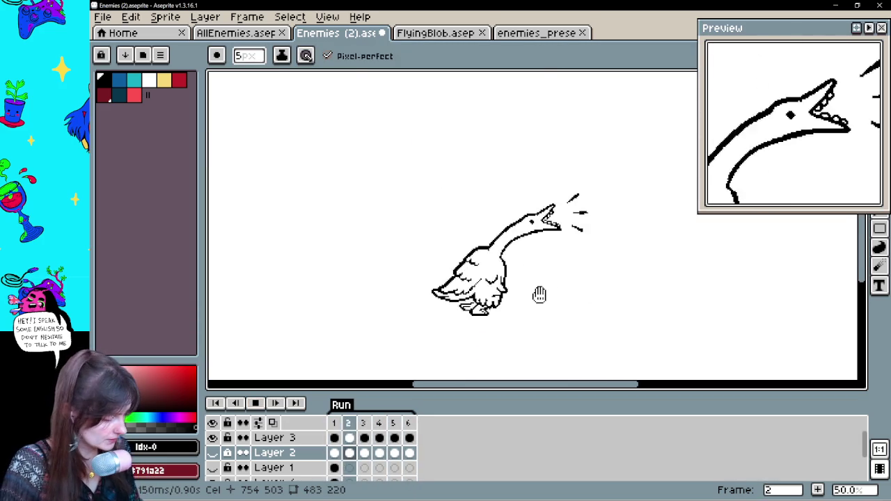
{"action": "scroll", "coordinate": [540, 295], "scroll_direction": "up", "scroll_amount": 1}
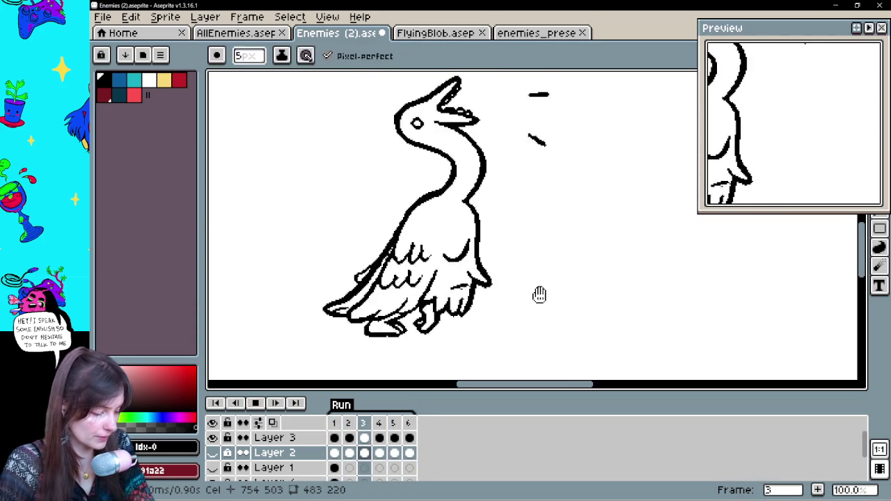
{"action": "left_click_drag", "start_coordinate": [507, 395], "coordinate": [508, 420]}
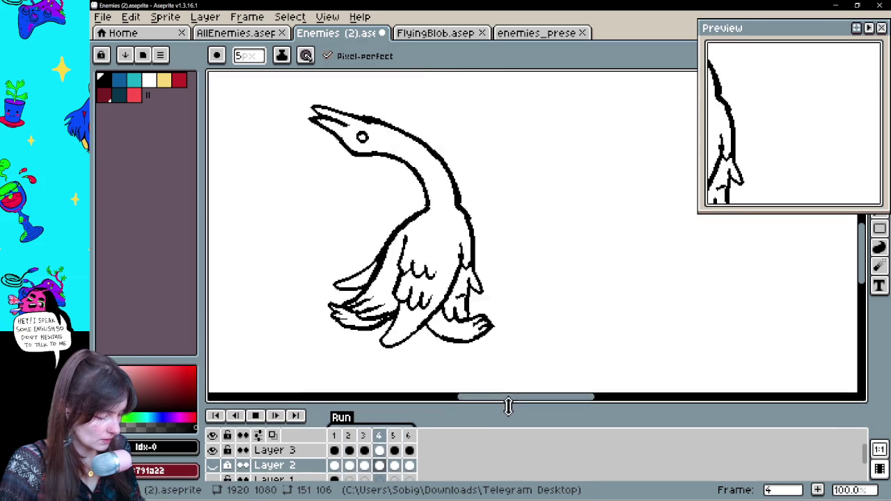
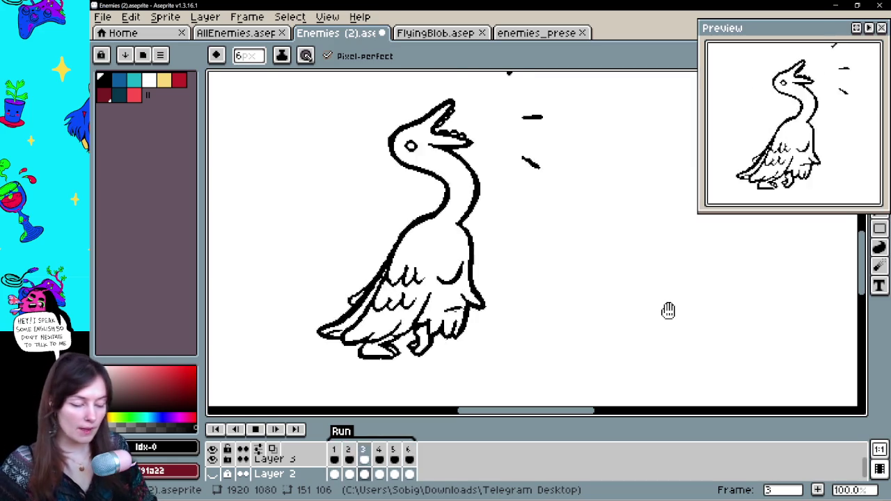
- Stop playback, step to frame 4, and thicken the back leg's outline with a pencil stroke
{"action": "left_click", "coordinate": [255, 429]}
{"action": "left_click", "coordinate": [332, 465]}
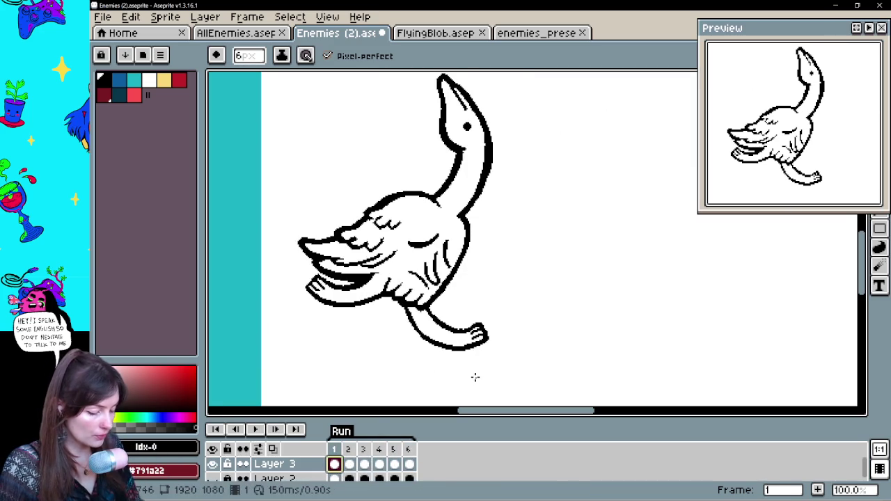
{"action": "key", "text": "Right"}
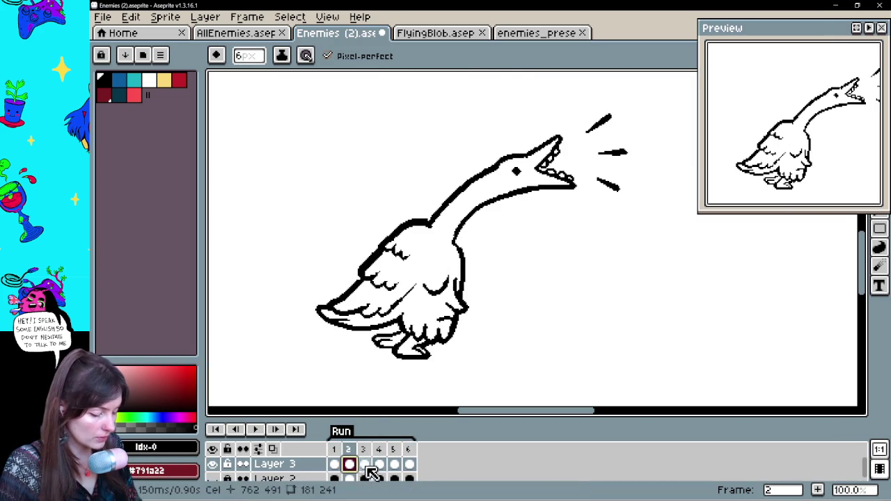
{"action": "key", "text": "Right"}
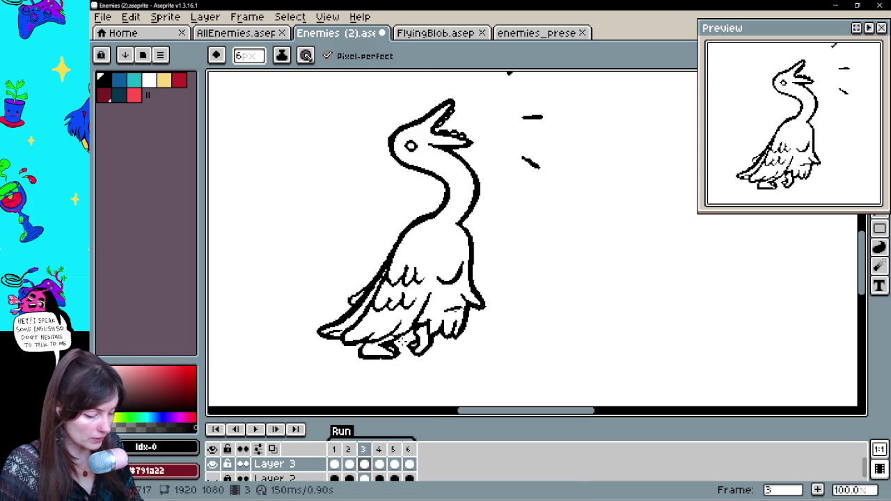
{"action": "key", "text": "Right"}
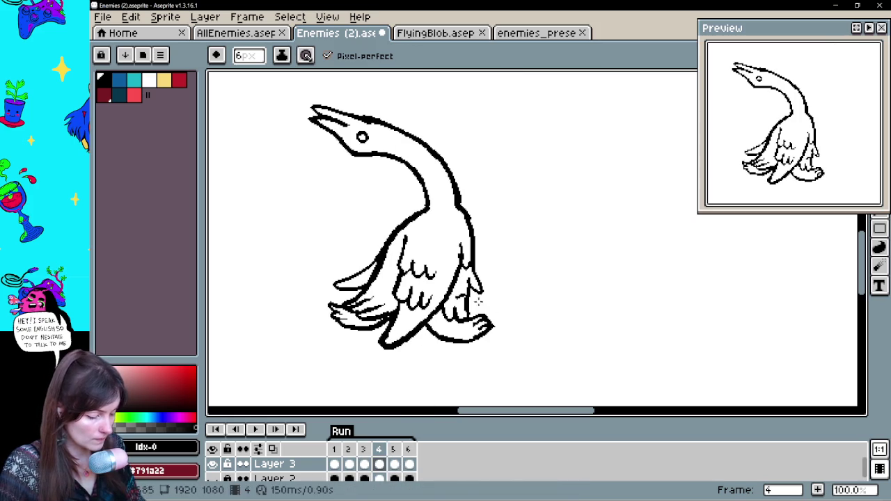
{"action": "left_click_drag", "start_coordinate": [479, 292], "coordinate": [471, 268]}
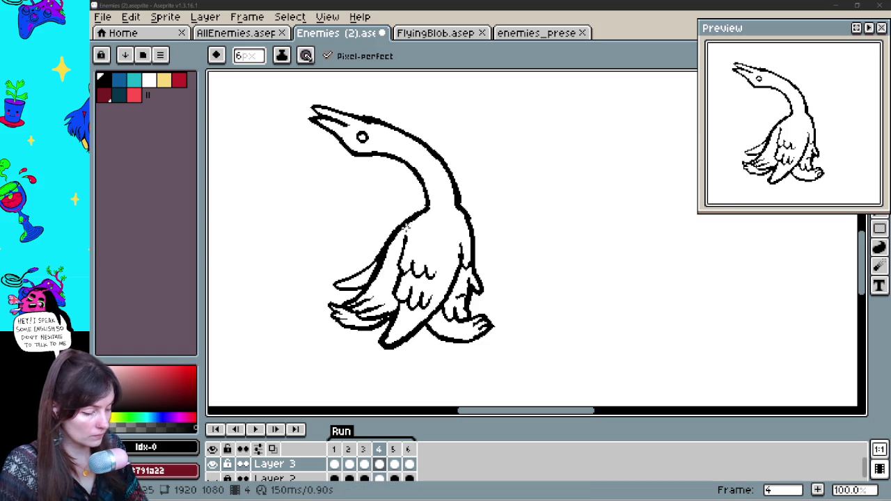
- On frame 4, erase the old neck-and-back line and redraw it, removing a stray mark near the beak
{"action": "key", "text": "e"}
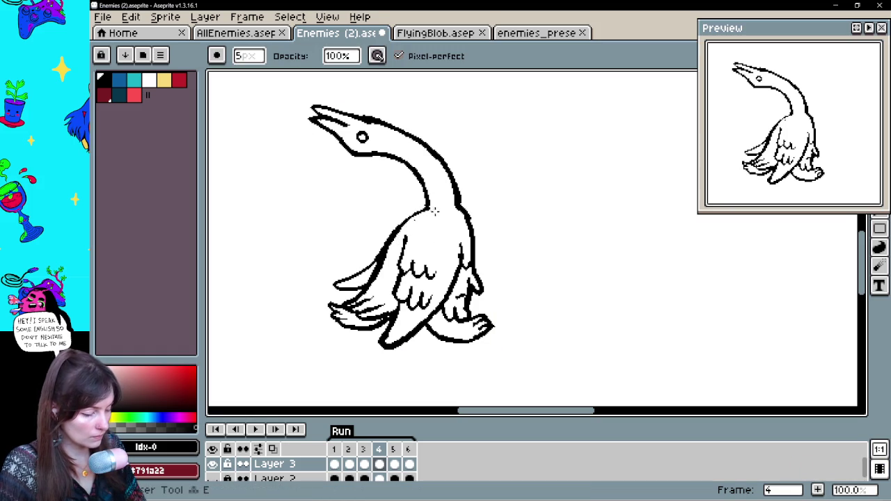
{"action": "key", "text": "b"}
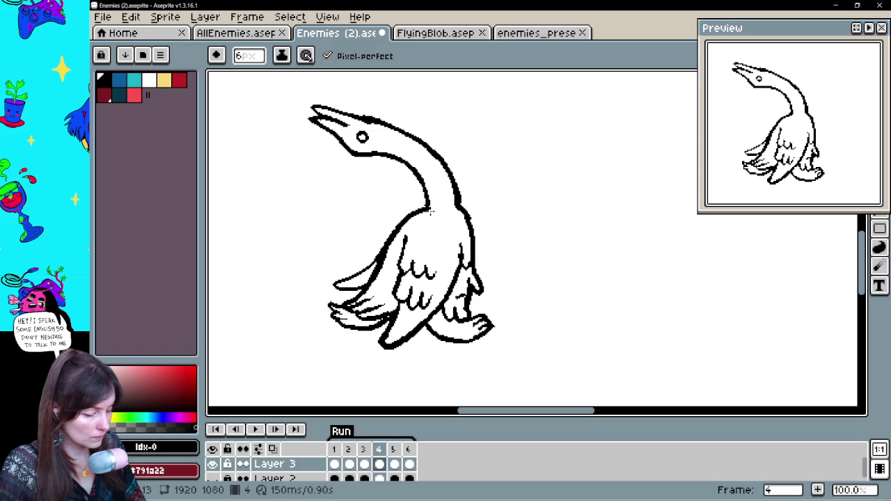
{"action": "left_click_drag", "start_coordinate": [527, 210], "coordinate": [527, 227]}
{"action": "key", "text": "e"}
{"action": "left_click_drag", "start_coordinate": [468, 234], "coordinate": [477, 277]}
{"action": "key", "text": "b"}
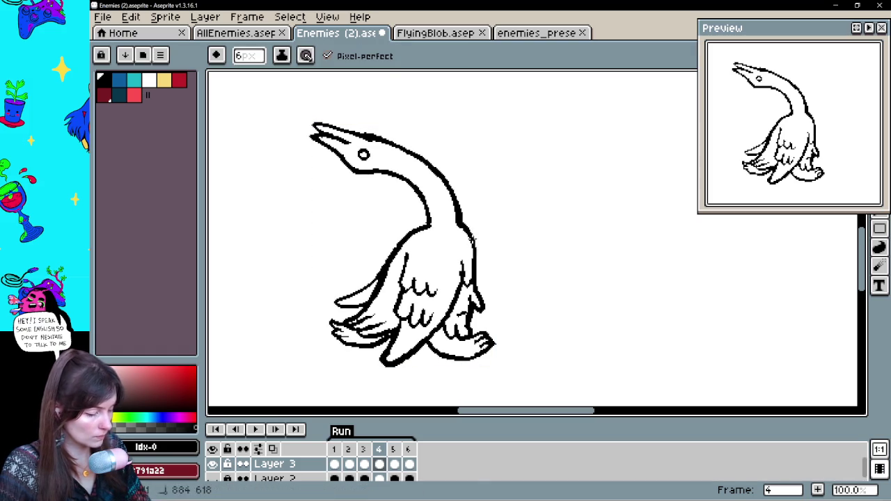
{"action": "key", "text": "e"}
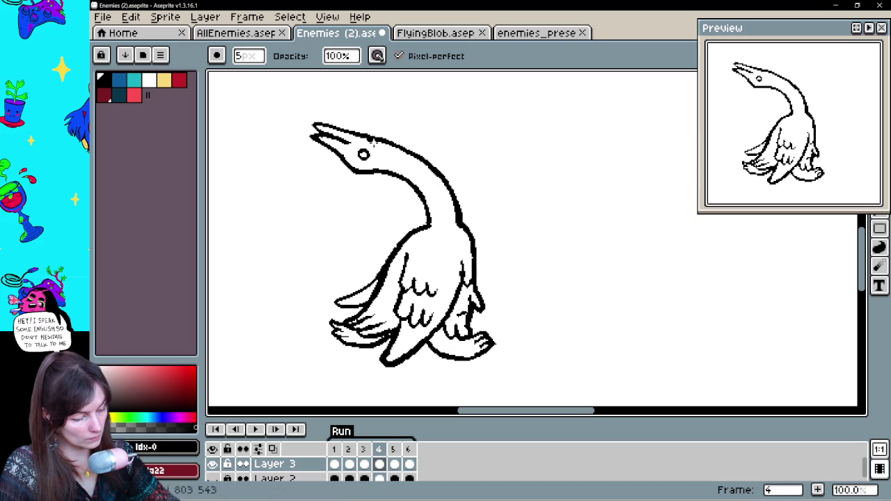
{"action": "key", "text": "b"}
{"action": "key", "text": "ctrl+z"}
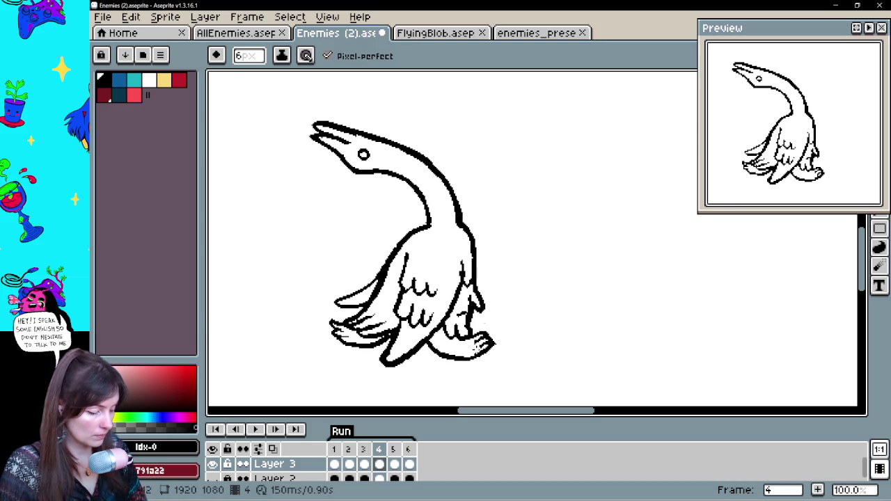
{"action": "key", "text": "period"}
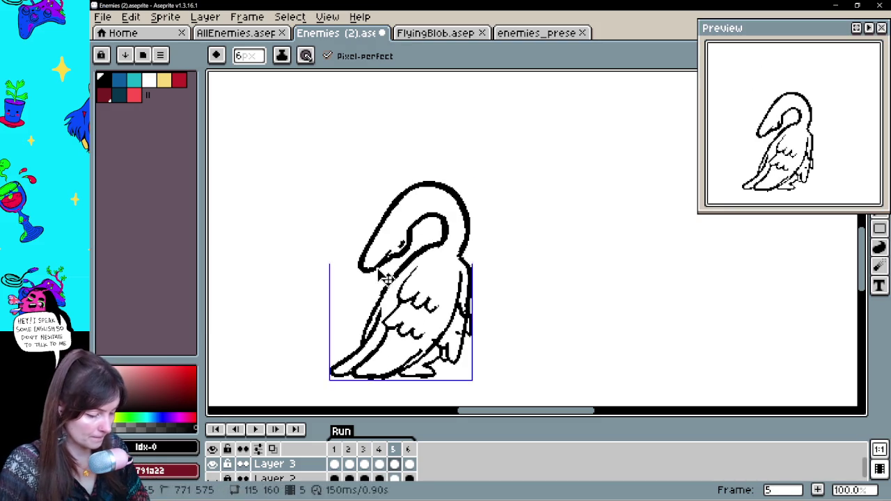
- Undo the last edit and flip between frames 4 and 5 to compare the poses
{"action": "key", "text": "ctrl+z"}
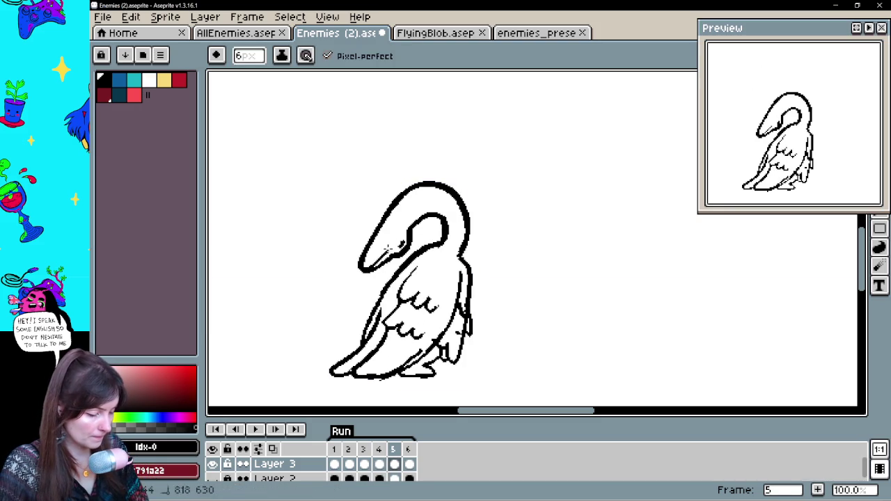
{"action": "key", "text": "Left"}
{"action": "key", "text": "Right"}
{"action": "key", "text": "Left"}
{"action": "key", "text": "Right"}
{"action": "key", "text": "Left"}
{"action": "key", "text": "Right"}
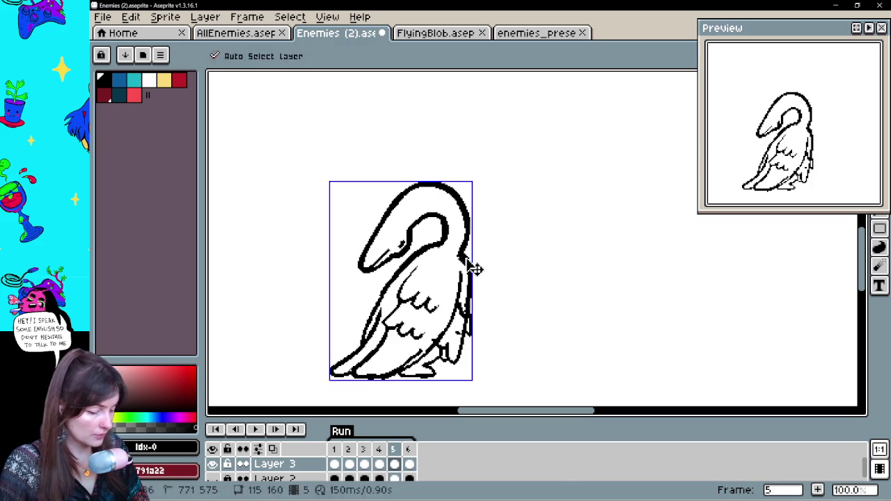
{"action": "key", "text": "e"}
{"action": "key", "text": "b"}
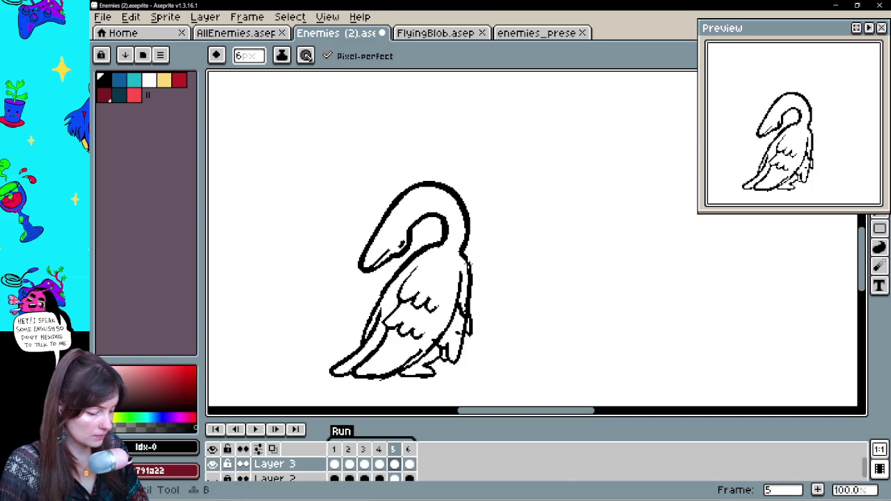
- Review the earlier poses back to frame 3 and return to frame 5
{"action": "key", "text": "Left"}
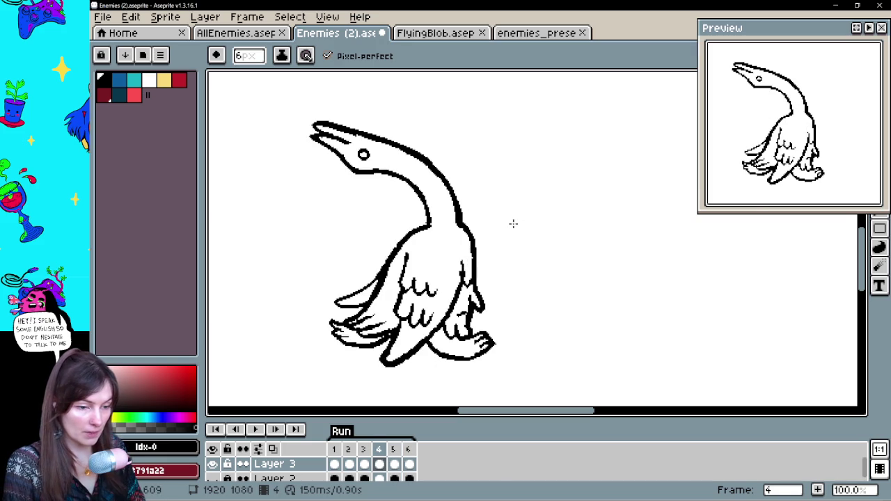
{"action": "key", "text": "Left"}
{"action": "key", "text": "Left"}
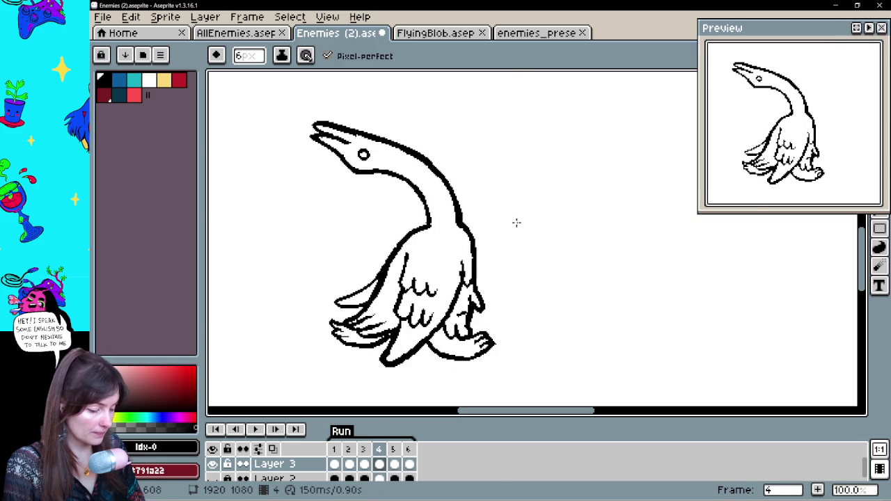
{"action": "key", "text": "Right"}
{"action": "key", "text": "Left"}
{"action": "key", "text": "Right"}
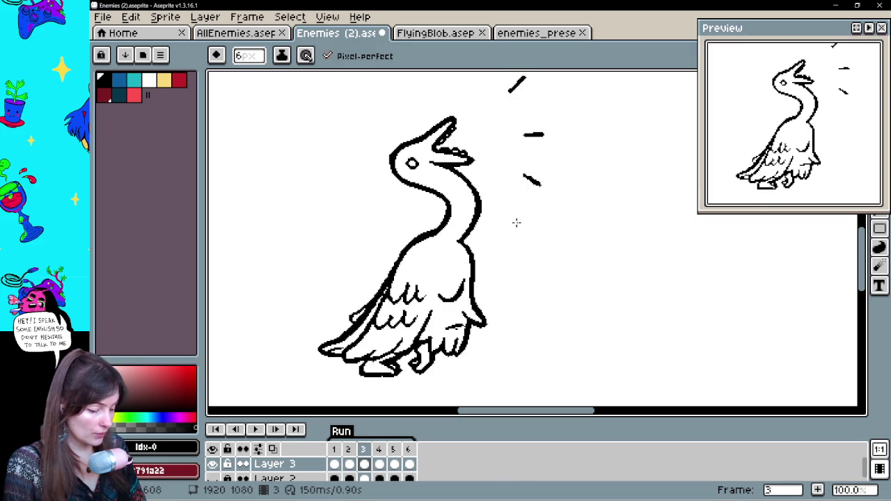
{"action": "key", "text": "Right"}
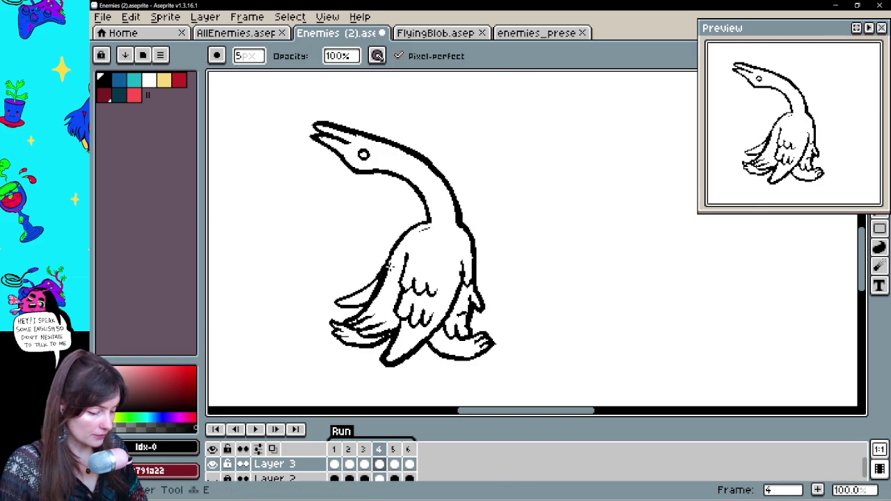
{"action": "key", "text": "b"}
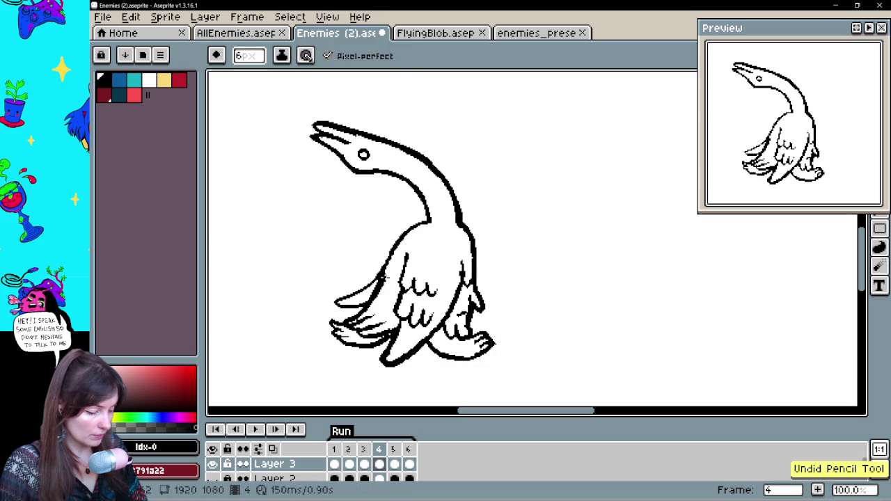
{"action": "key", "text": "Right"}
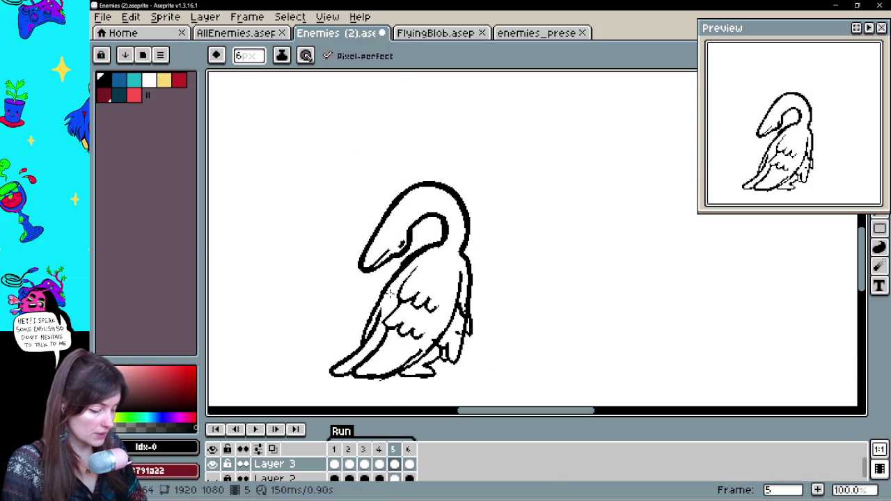
- Add a short stroke along the bird's back near the feet on frame 5
{"action": "key", "text": "e"}
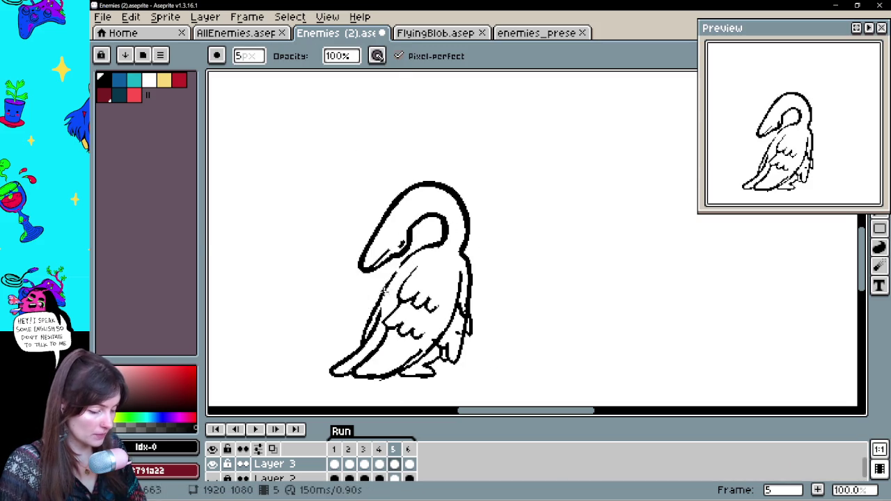
{"action": "key", "text": "b"}
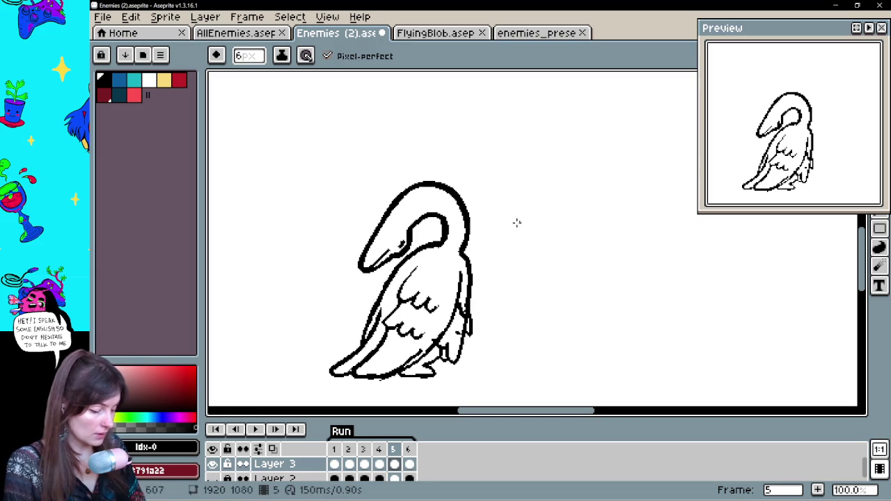
{"action": "key", "text": "Left"}
{"action": "key", "text": "Right"}
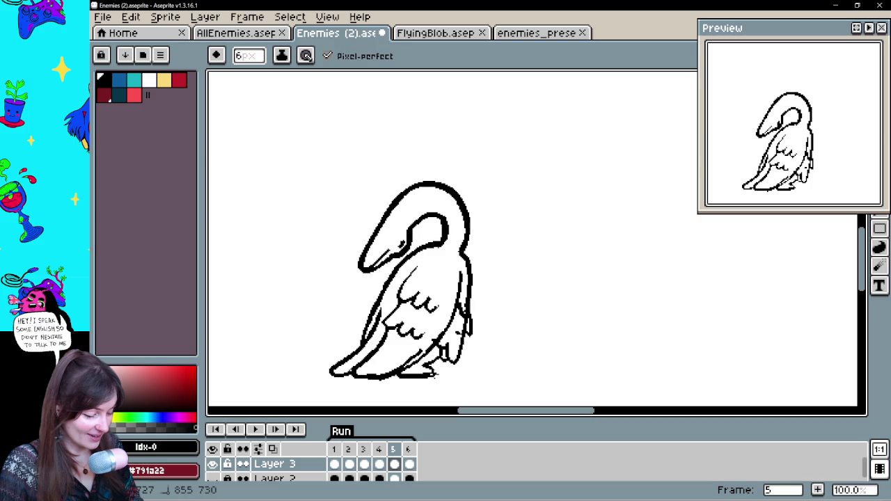
{"action": "left_click_drag", "start_coordinate": [454, 358], "coordinate": [465, 333]}
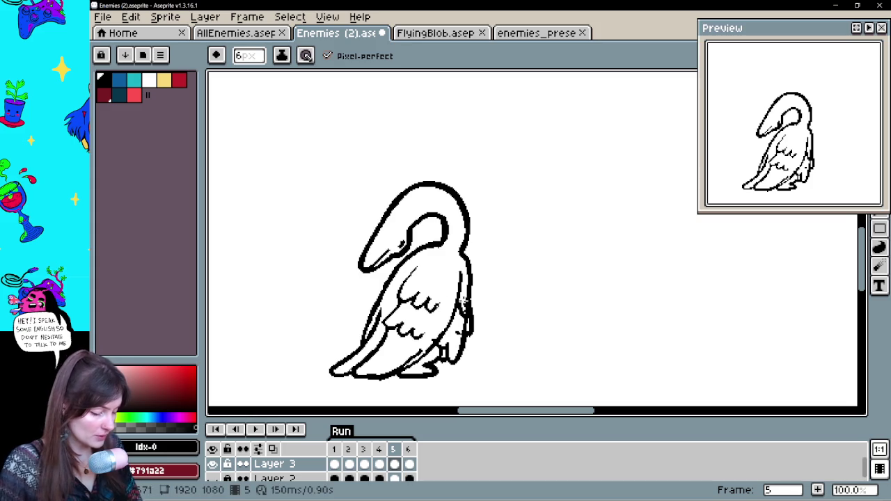
- Compare with frame 4 again, discarding an extra stroke and an accidental colour selection
{"action": "key", "text": "e"}
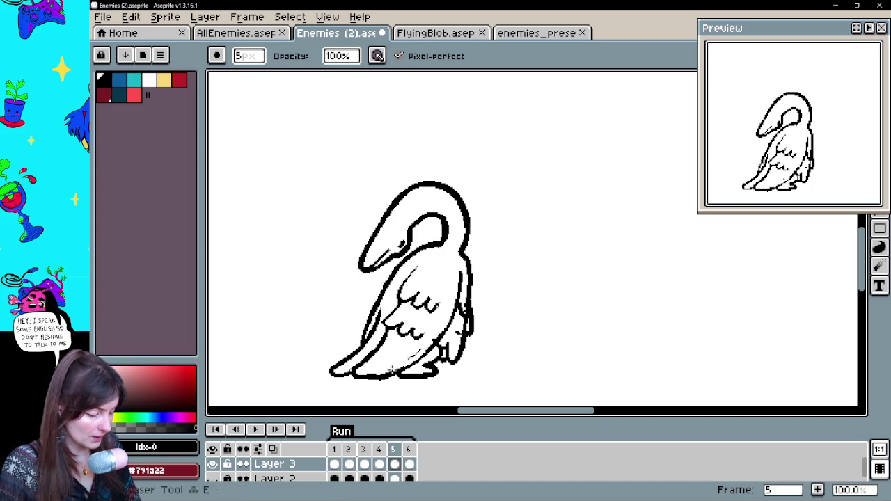
{"action": "key", "text": "b"}
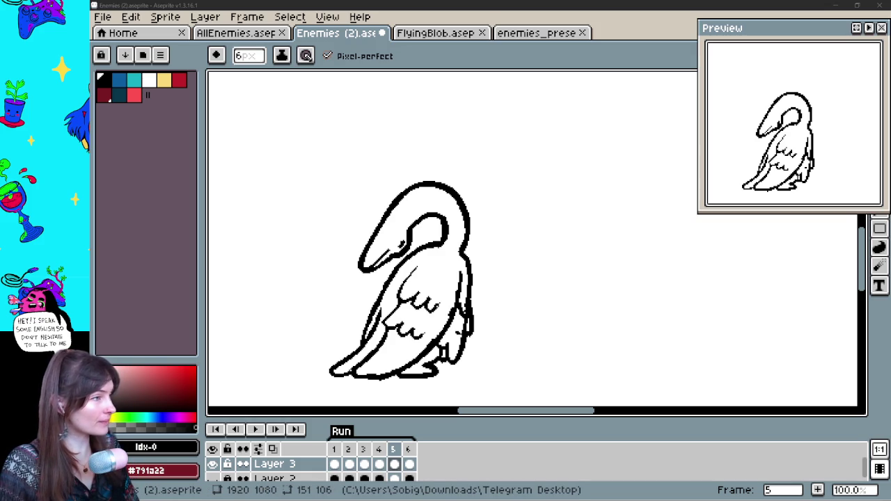
{"action": "key", "text": "ctrl+z"}
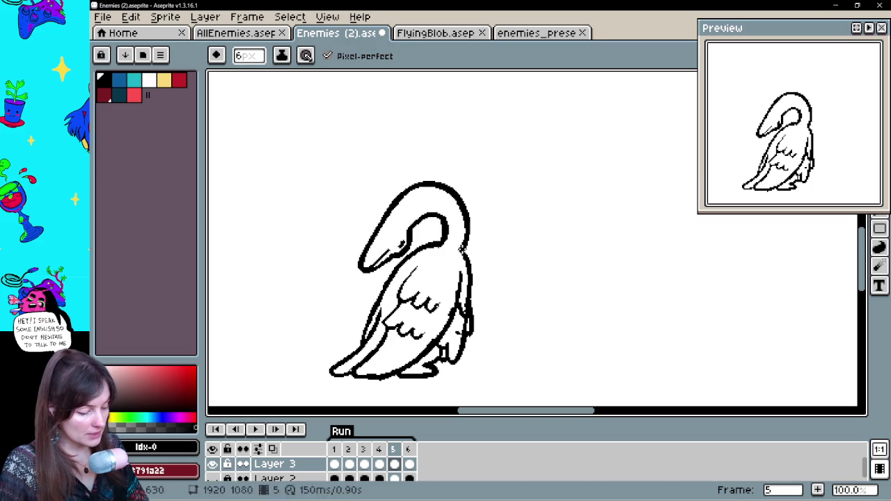
{"action": "key", "text": "Left"}
{"action": "key", "text": "Right"}
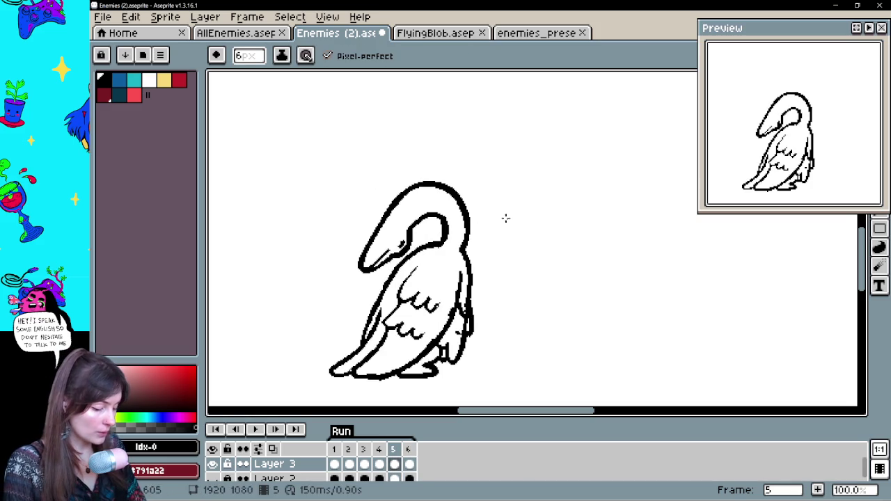
{"action": "key", "text": "w"}
{"action": "left_click", "coordinate": [458, 279]}
{"action": "key", "text": "ctrl+z"}
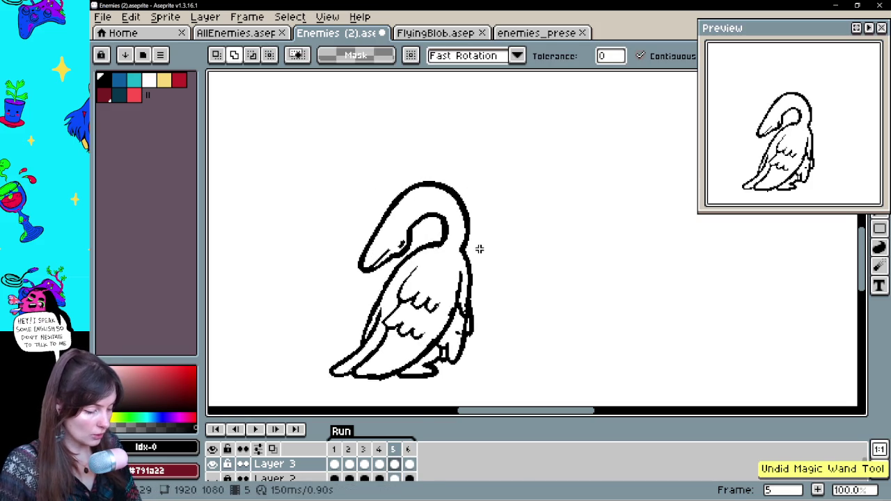
- On frame 6, add a short line on the neck and a stroke at the bird's foot
{"action": "left_click", "coordinate": [409, 466]}
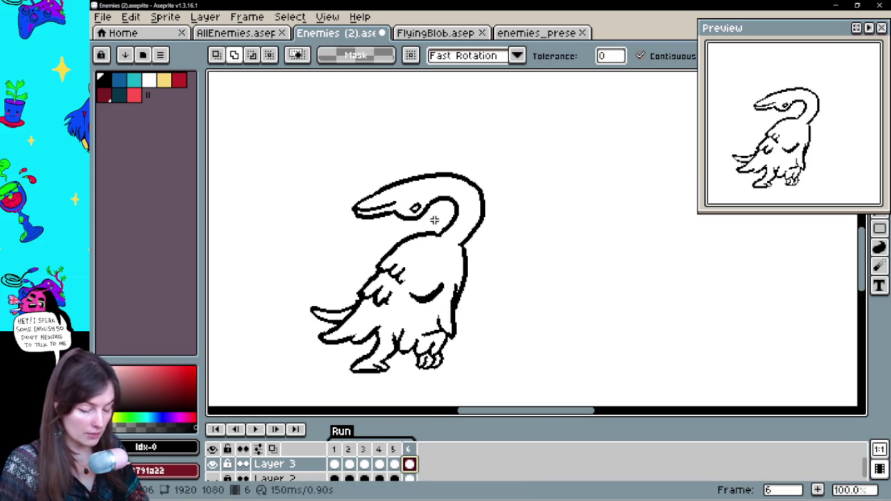
{"action": "key", "text": "b"}
{"action": "left_click", "coordinate": [384, 322]}
{"action": "key", "text": "ctrl+z"}
{"action": "key", "text": "ctrl+z"}
{"action": "key", "text": "ctrl+z"}
{"action": "key", "text": "ctrl+z"}
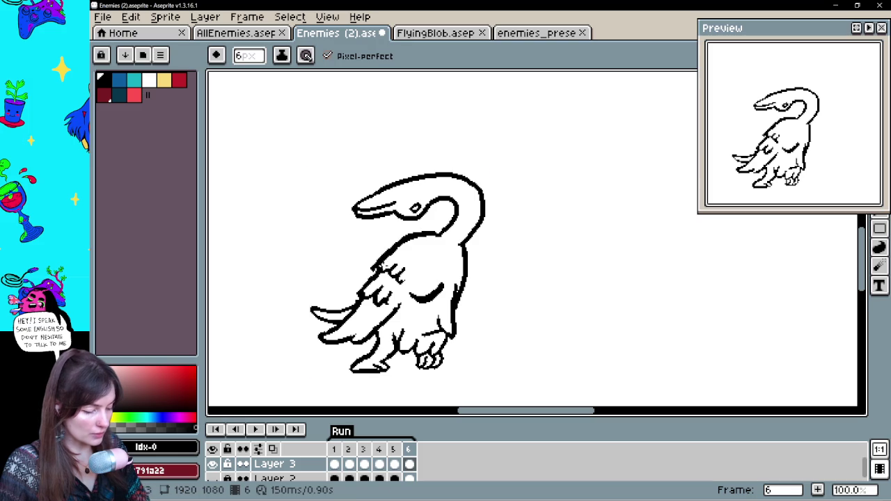
{"action": "left_click_drag", "start_coordinate": [397, 242], "coordinate": [407, 238]}
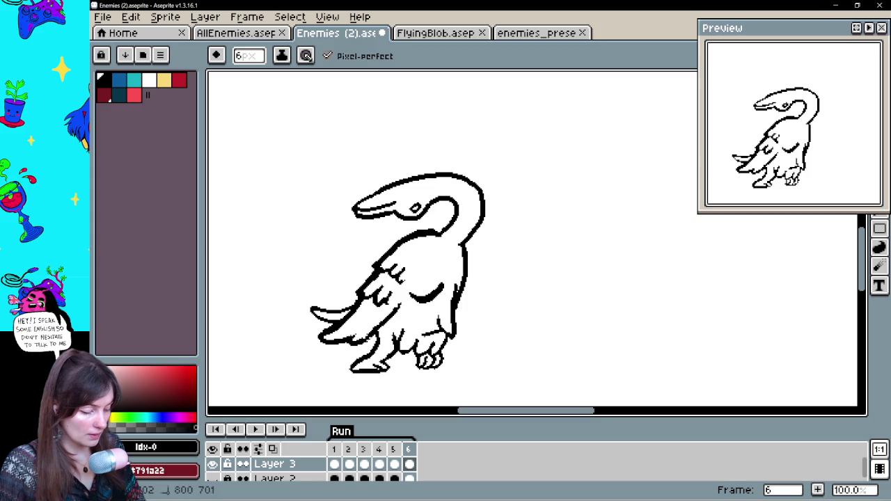
{"action": "left_click_drag", "start_coordinate": [374, 357], "coordinate": [351, 370]}
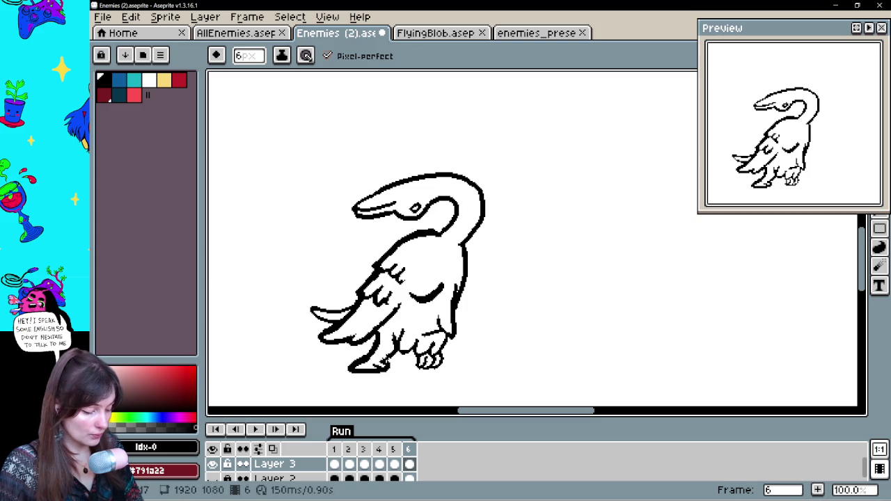
- Thicken and extend the neck's outer right contour, then recentre the bird in view
{"action": "key", "text": "b"}
{"action": "key", "text": "e"}
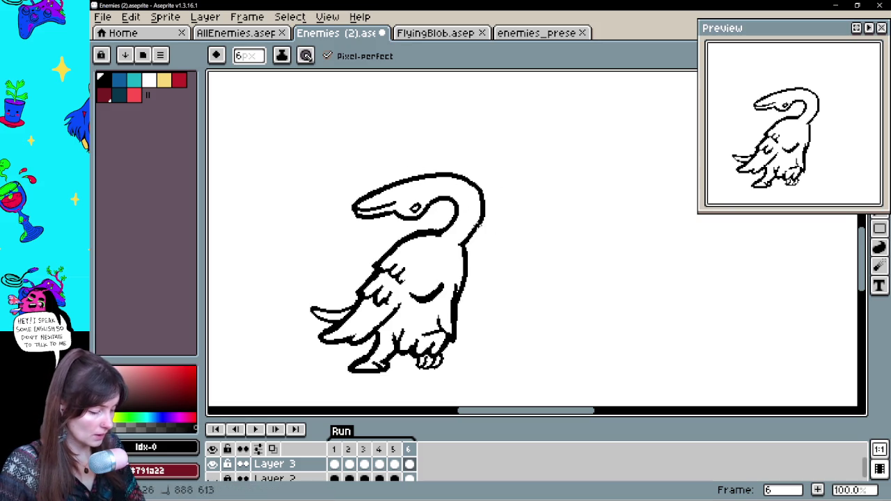
{"action": "mouse_move", "coordinate": [481, 217]}
{"action": "left_mouse_down"}
{"action": "mouse_move", "coordinate": [486, 191]}
{"action": "mouse_move", "coordinate": [465, 243]}
{"action": "mouse_move", "coordinate": [453, 221]}
{"action": "left_mouse_up"}
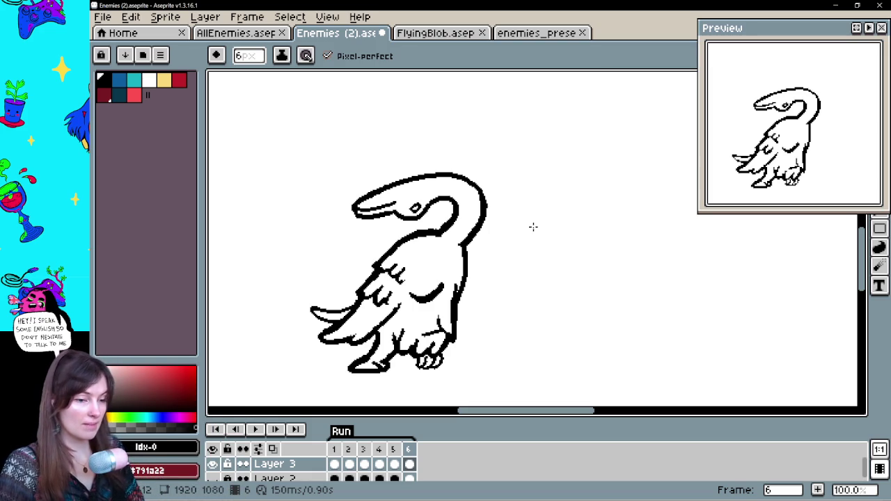
{"action": "left_click_drag", "start_coordinate": [494, 291], "coordinate": [513, 294]}
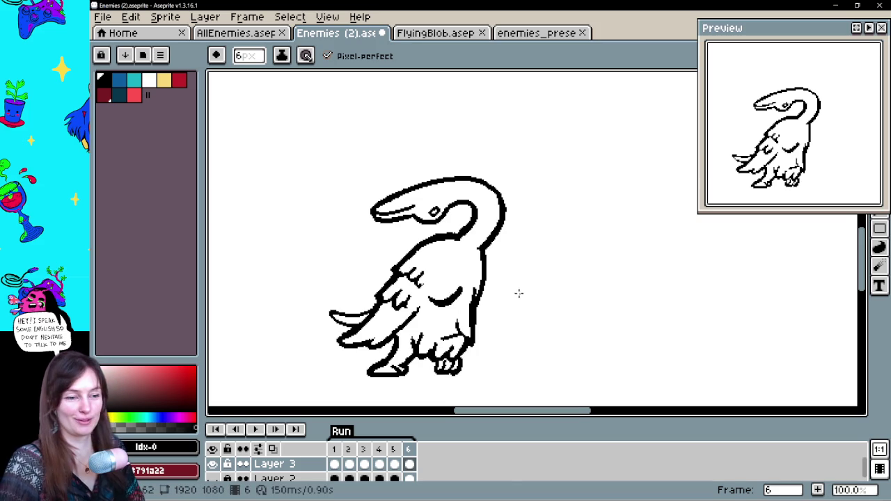
{"action": "left_click_drag", "start_coordinate": [515, 297], "coordinate": [511, 301]}
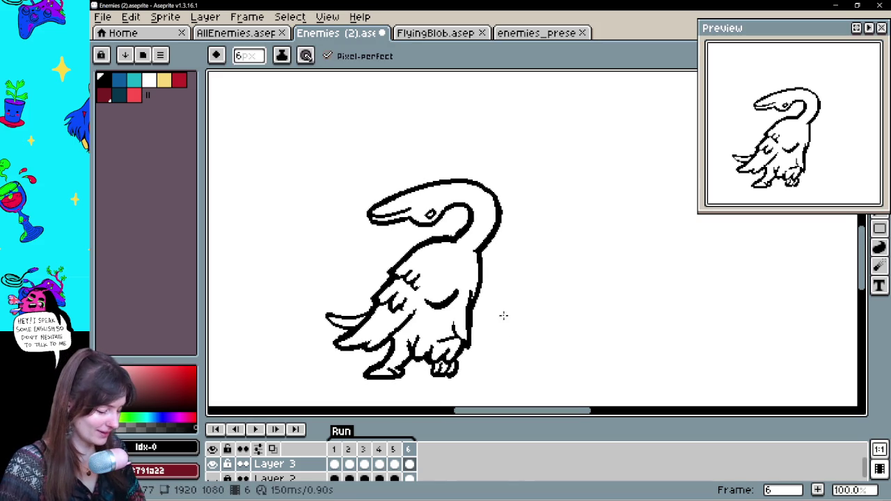
- Lasso a piece of the bird's back outline and shift it into a new position
{"action": "left_click", "coordinate": [256, 430]}
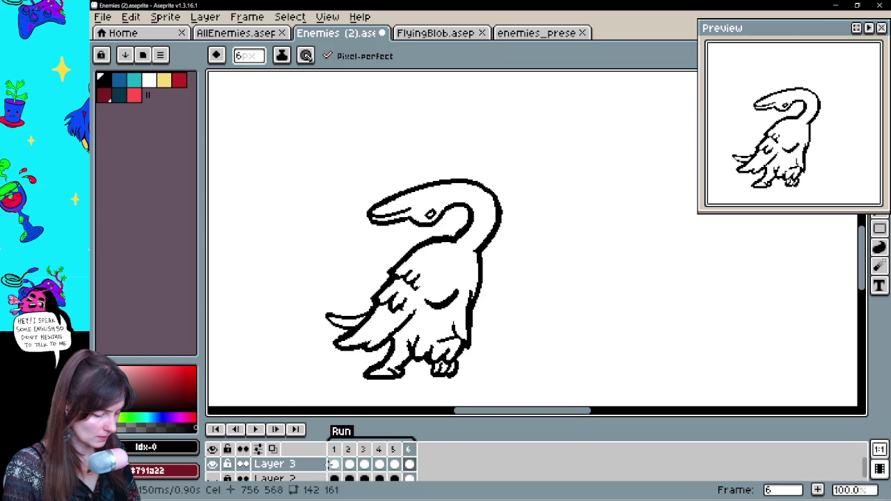
{"action": "key", "text": "q"}
{"action": "mouse_move", "coordinate": [486, 312]}
{"action": "left_mouse_down"}
{"action": "mouse_move", "coordinate": [456, 274]}
{"action": "mouse_move", "coordinate": [420, 318]}
{"action": "left_mouse_up"}
{"action": "left_click_drag", "start_coordinate": [459, 364], "coordinate": [490, 348]}
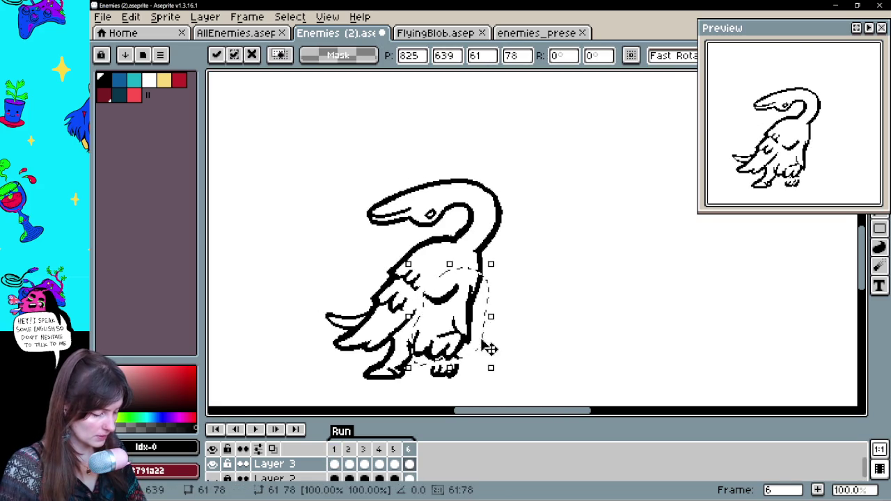
{"action": "key", "text": "ctrl+d"}
{"action": "key", "text": "b"}
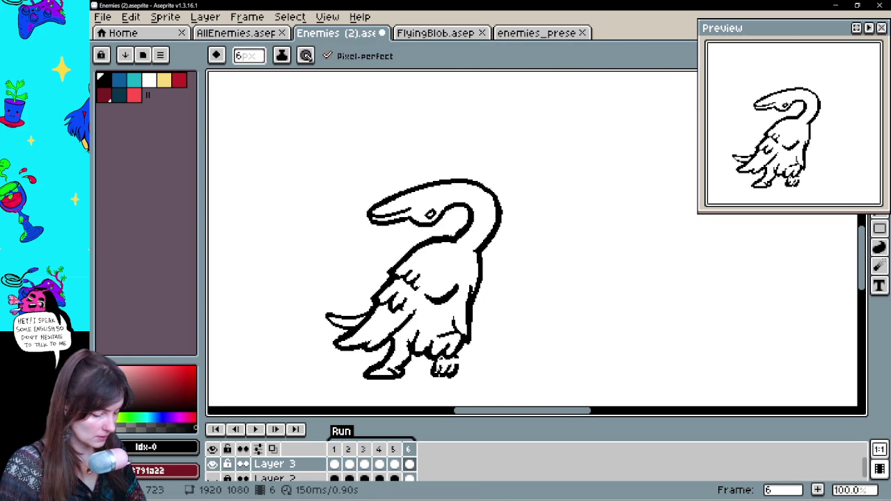
{"action": "key", "text": "e"}
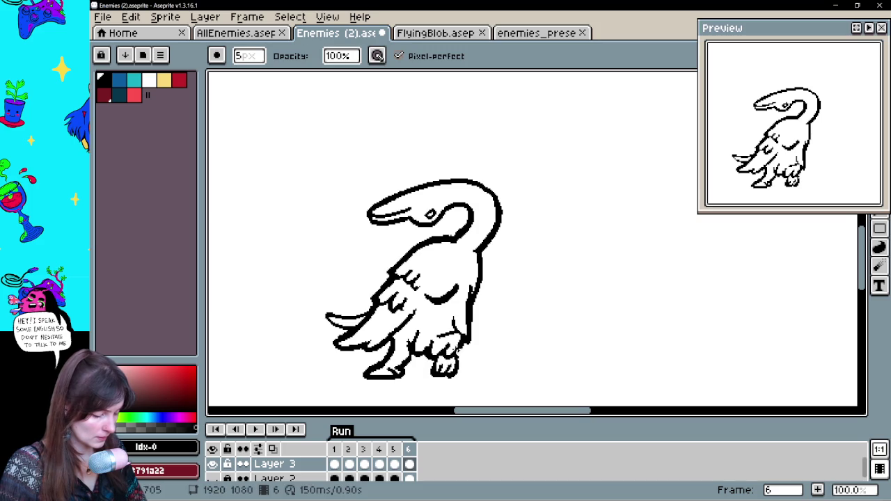
{"action": "key", "text": "b"}
{"action": "key", "text": "Left"}
- On frame 1, add a short dark stroke down the bird's body
{"action": "key", "text": "Right"}
{"action": "key", "text": "Right"}
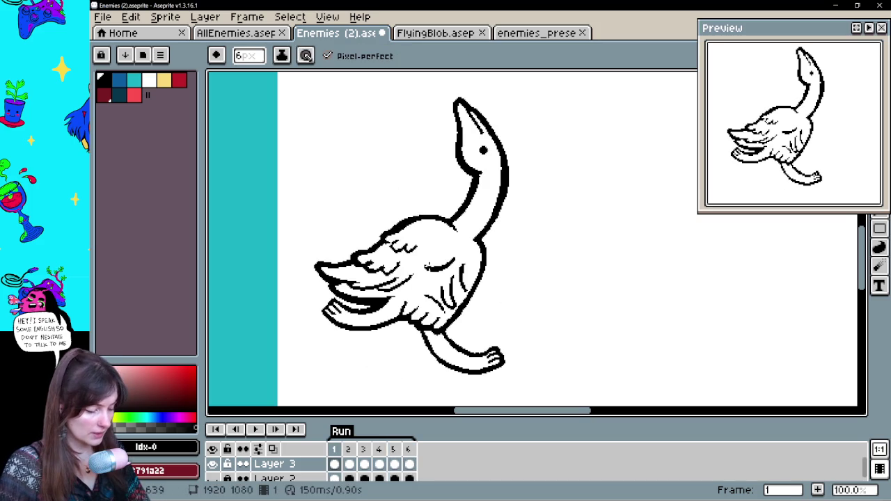
{"action": "key", "text": "ctrl+z"}
{"action": "key", "text": "ctrl+z"}
{"action": "left_click_drag", "start_coordinate": [466, 259], "coordinate": [464, 287]}
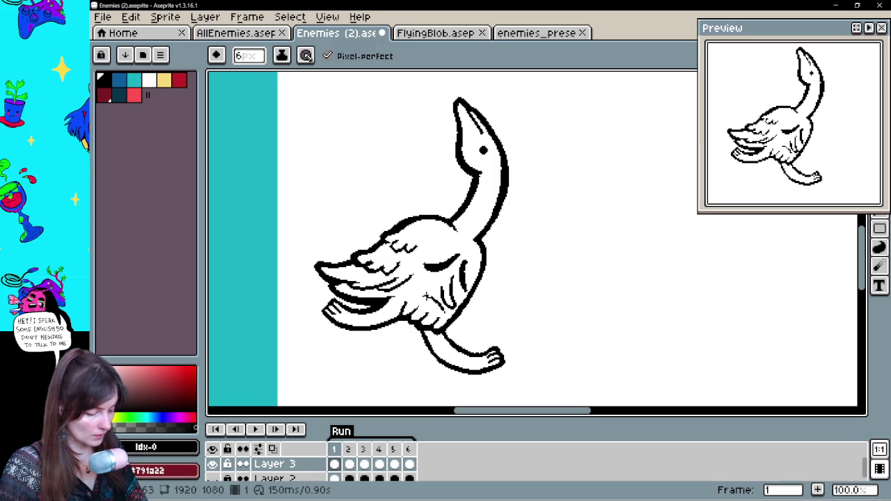
{"action": "key", "text": "b"}
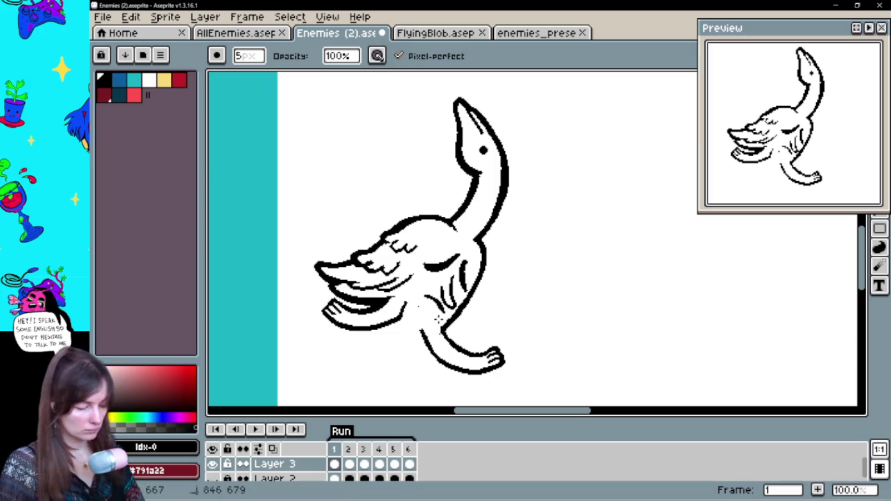
{"action": "key", "text": "e"}
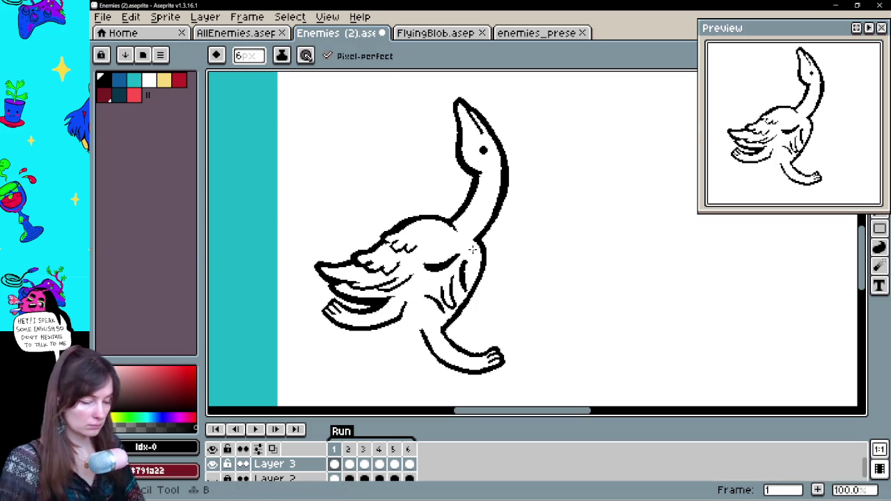
{"action": "key", "text": "Right"}
{"action": "key", "text": "Return"}
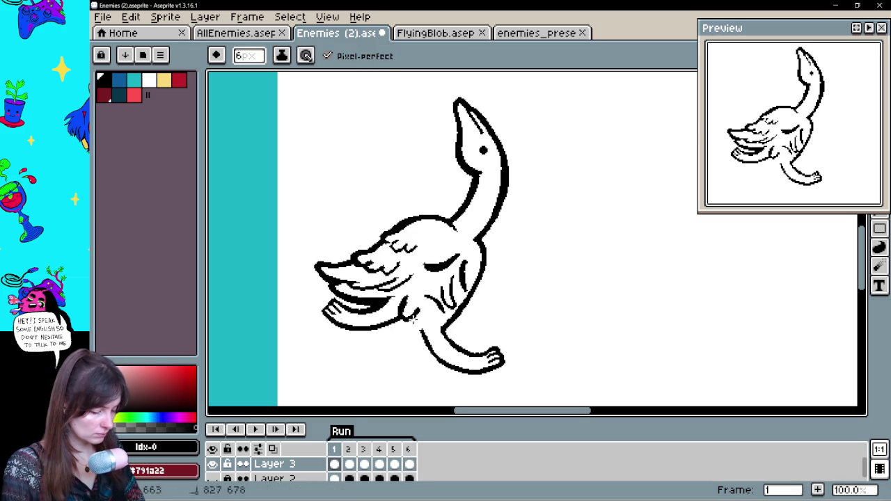
- Add fur strokes along the lower belly and play the animation
{"action": "key", "text": "e"}
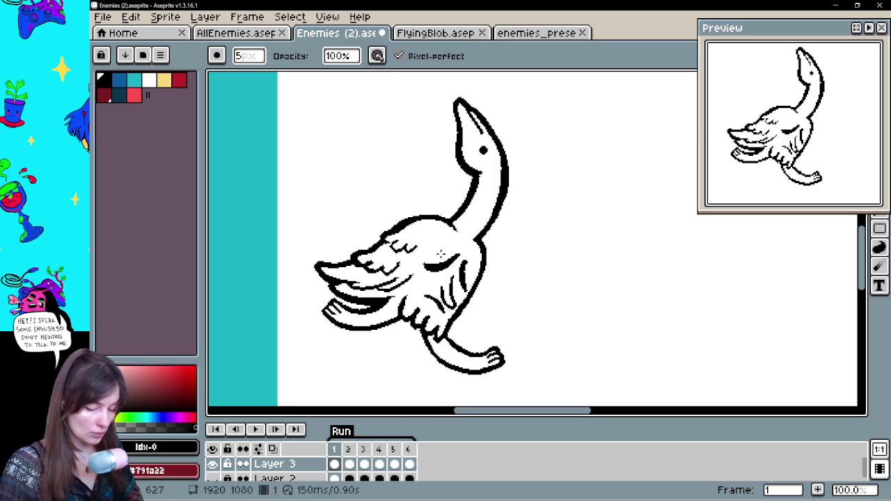
{"action": "key", "text": "b"}
{"action": "key", "text": "ctrl+z"}
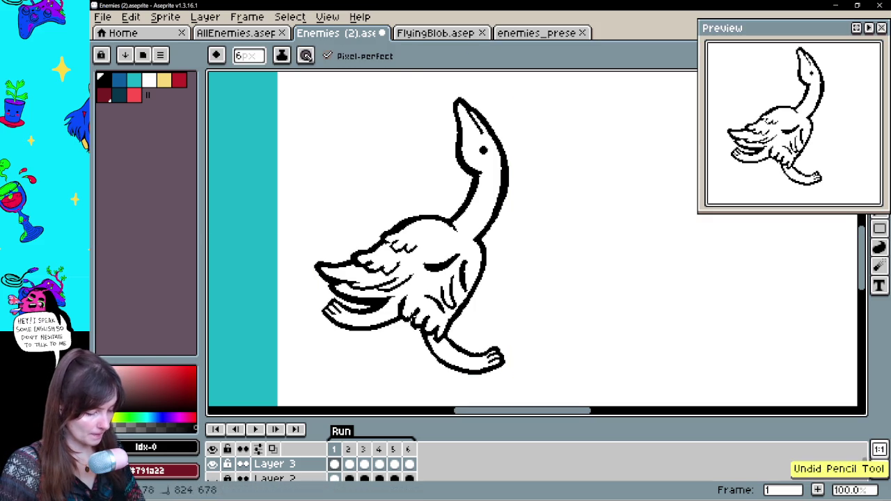
{"action": "left_click_drag", "start_coordinate": [430, 331], "coordinate": [444, 347]}
{"action": "key", "text": "Return"}
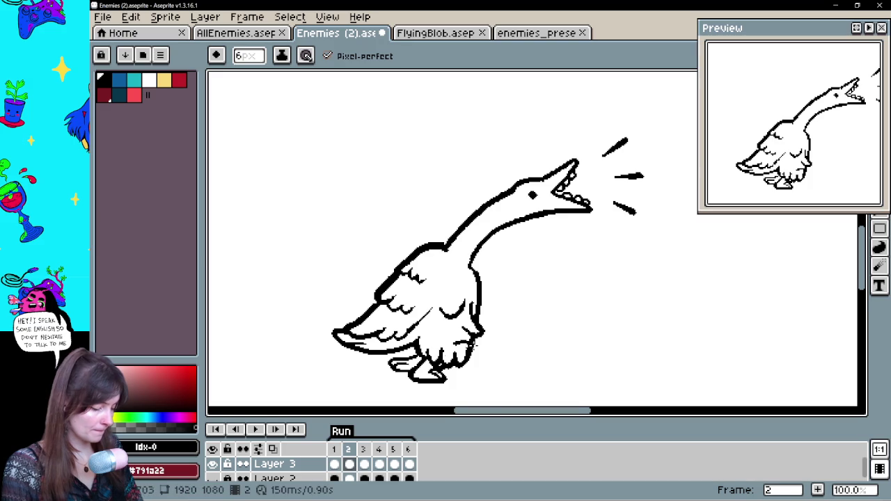
- Undo the last stroke, save the sprite, dot the wing on frame 2, and play
{"action": "key", "text": "ctrl+z"}
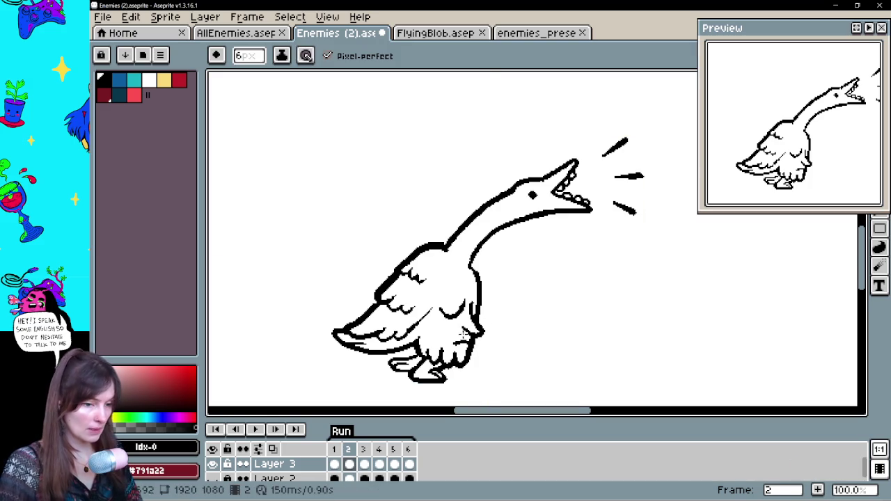
{"action": "key", "text": "ctrl+s"}
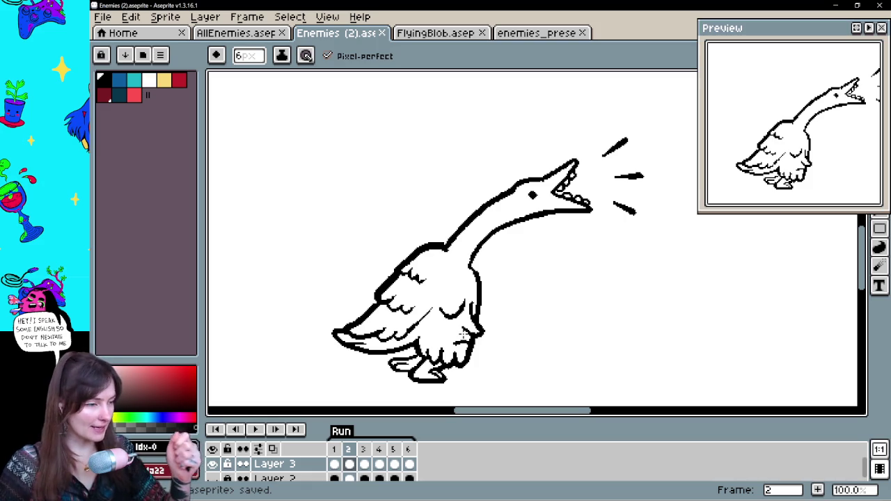
{"action": "left_click", "coordinate": [407, 321]}
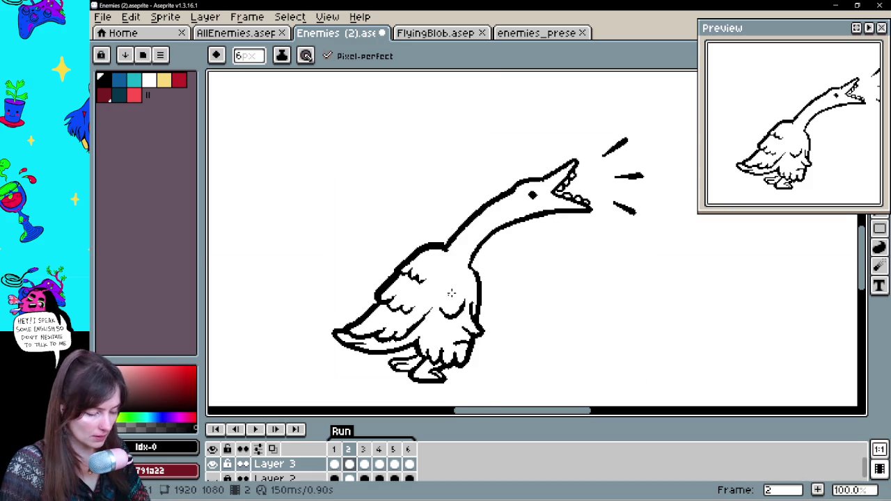
{"action": "left_click", "coordinate": [255, 430]}
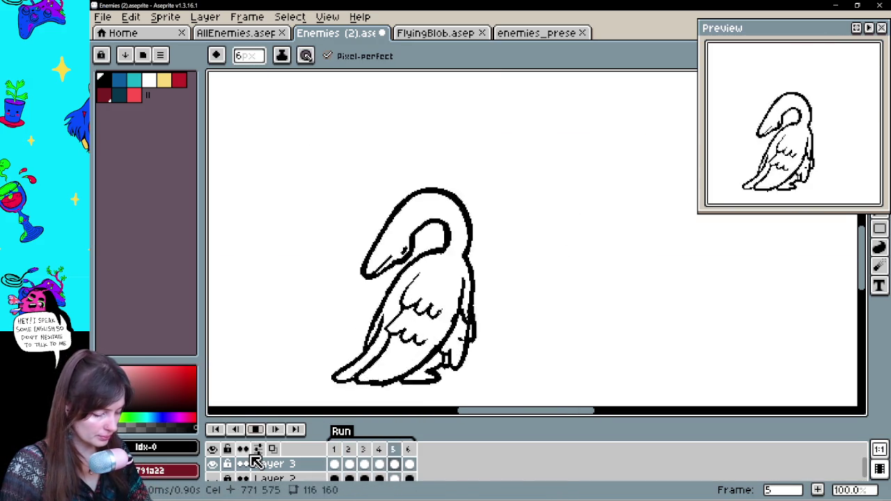
- Stop playback and add short strokes to the bird's lower left body on frame 5
{"action": "left_click", "coordinate": [256, 431]}
{"action": "left_click", "coordinate": [349, 465]}
{"action": "key", "text": "Left"}
{"action": "key", "text": "Right"}
{"action": "key", "text": "Right"}
{"action": "key", "text": "Right"}
{"action": "key", "text": "Right"}
{"action": "key", "text": "Left"}
{"action": "key", "text": "Right"}
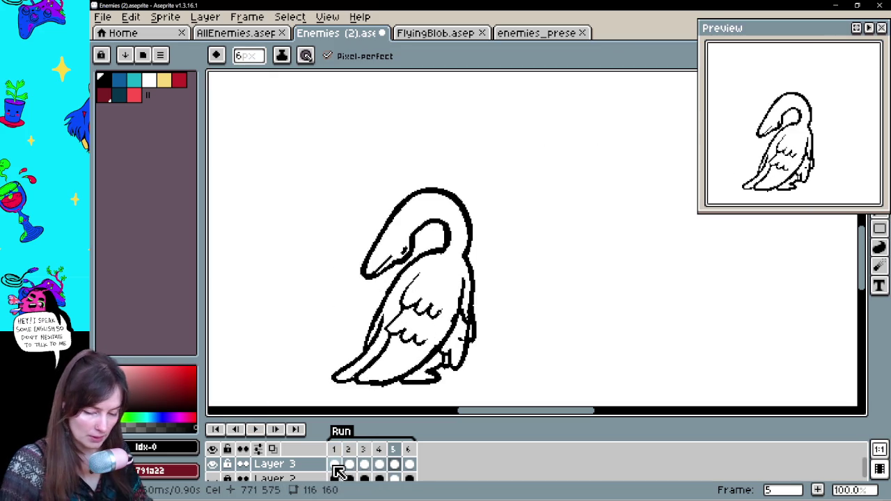
{"action": "left_click_drag", "start_coordinate": [353, 353], "coordinate": [371, 330]}
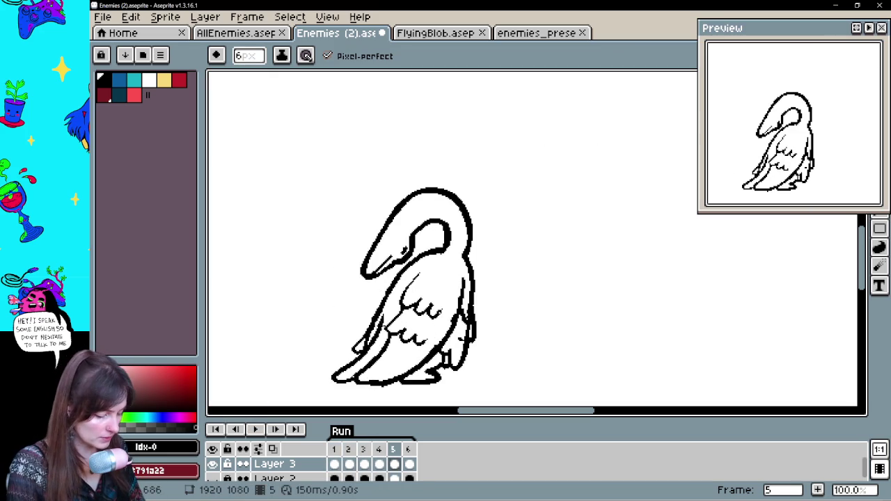
- Step through all six frames back to frame 2 and play the animation
{"action": "key", "text": "Right"}
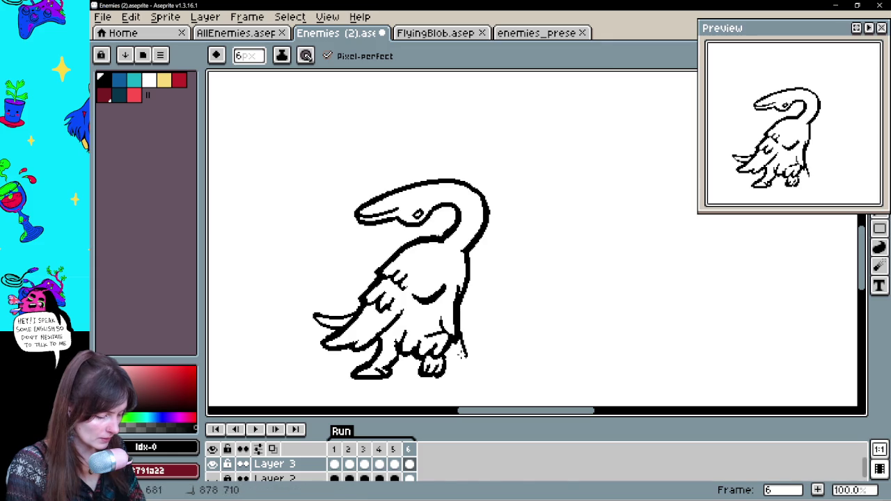
{"action": "key", "text": "Right"}
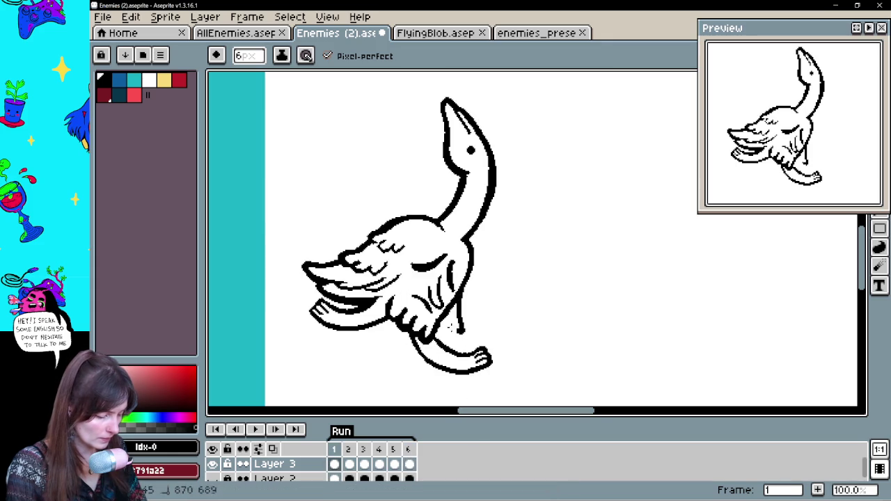
{"action": "key", "text": "Right"}
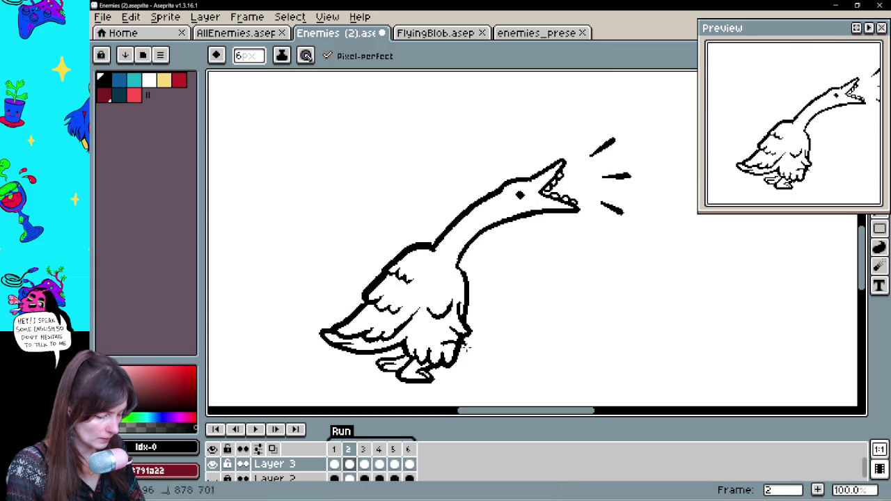
{"action": "key", "text": "Right"}
{"action": "key", "text": "Right"}
{"action": "key", "text": "Left"}
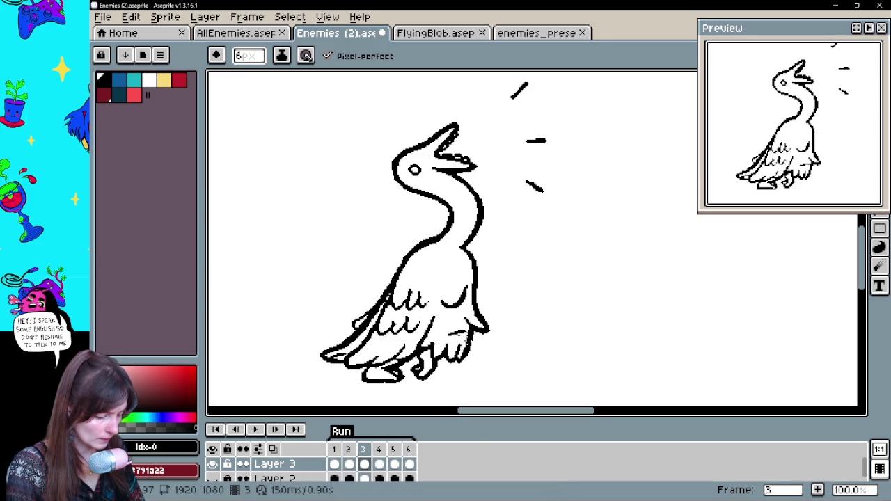
{"action": "key", "text": "Left"}
{"action": "left_click", "coordinate": [255, 429]}
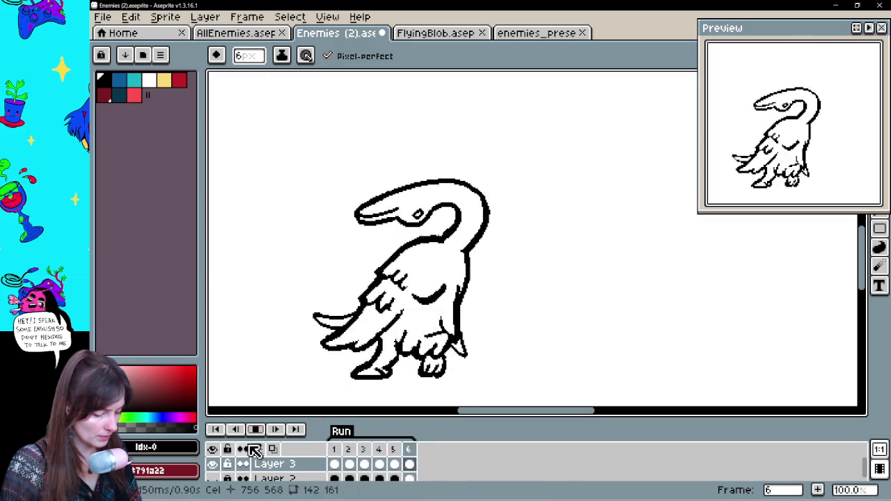
{"action": "left_click_drag", "start_coordinate": [537, 304], "coordinate": [556, 314]}
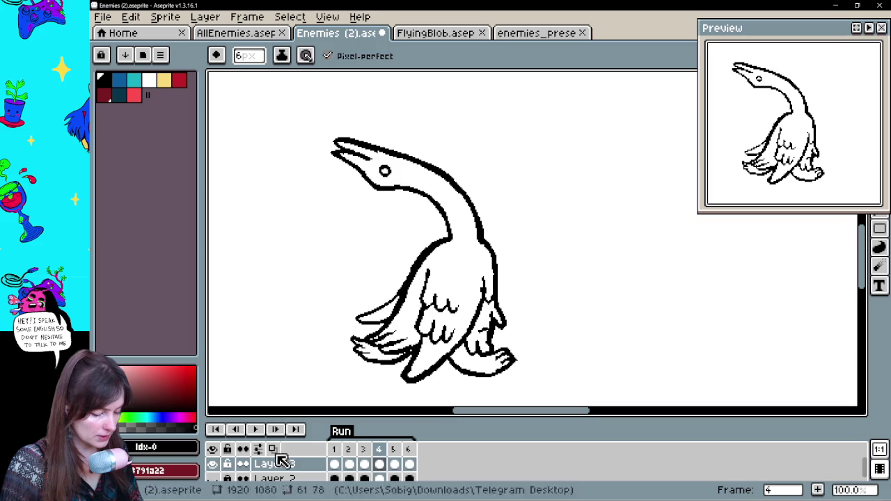
{"action": "key", "text": "Down"}
- Add a new layer and pick the red from the finished bird's body on frame 1
{"action": "right_click", "coordinate": [277, 473]}
{"action": "mouse_move", "coordinate": [295, 402]}
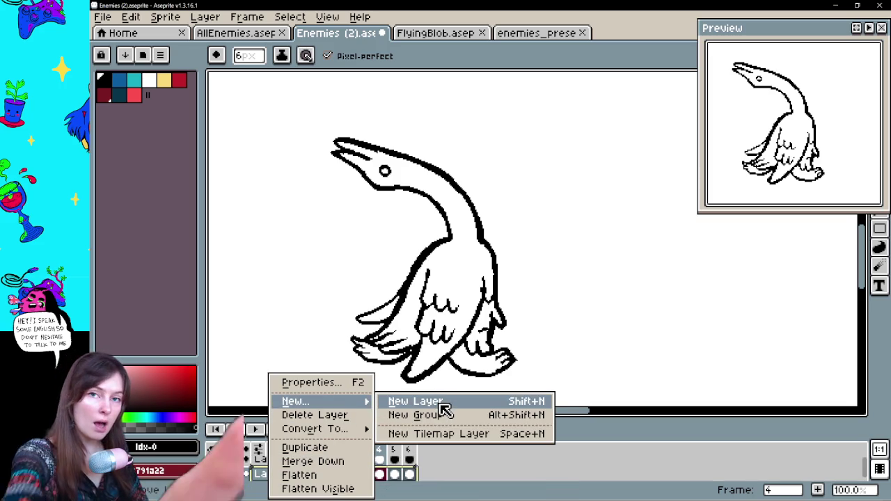
{"action": "left_click", "coordinate": [446, 402]}
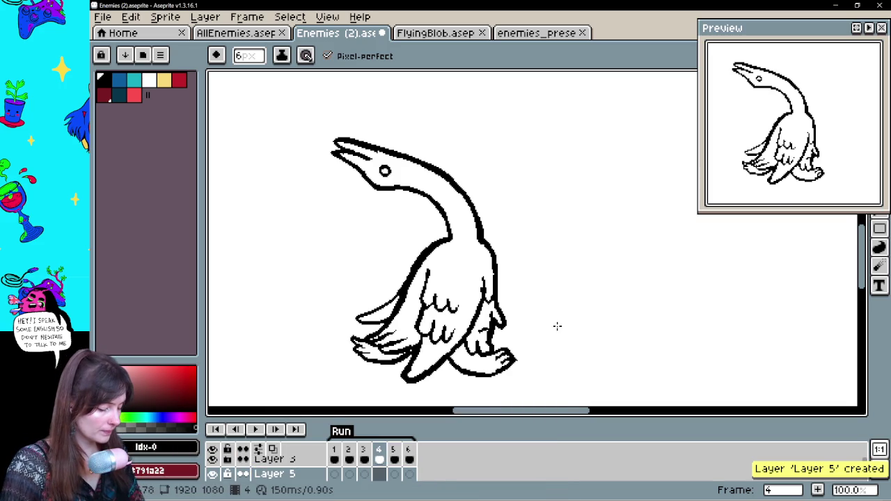
{"action": "left_click", "coordinate": [337, 476]}
{"action": "left_click_drag", "start_coordinate": [243, 278], "coordinate": [613, 272]}
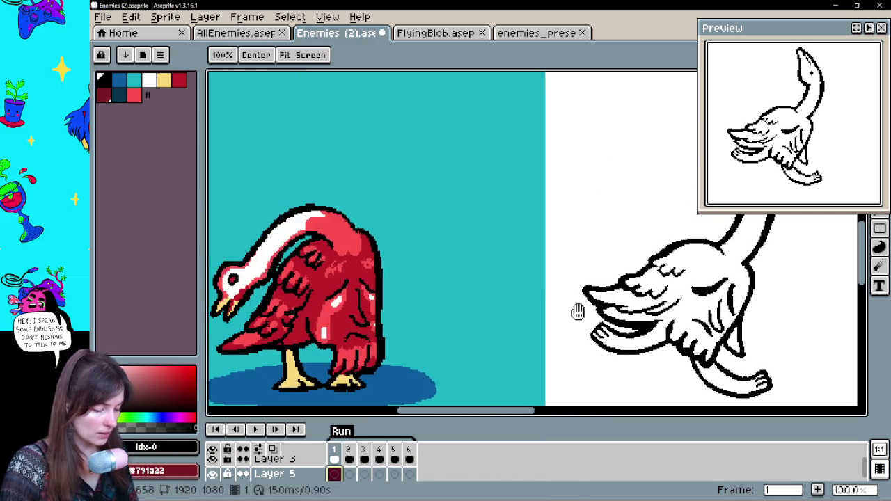
{"action": "left_click", "coordinate": [458, 245], "text": "alt"}
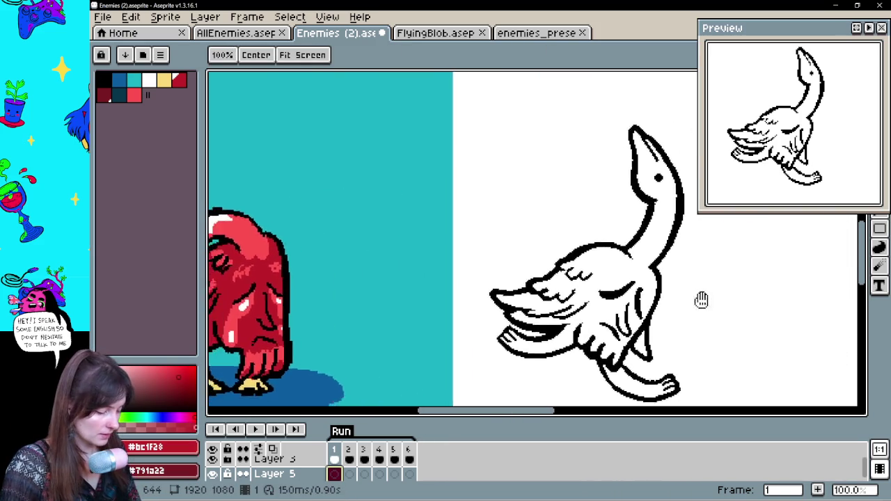
- Trace red along the back, wing and right edge, then bucket-fill the body dark red
{"action": "left_click_drag", "start_coordinate": [698, 302], "coordinate": [625, 295]}
{"action": "left_click_drag", "start_coordinate": [557, 314], "coordinate": [536, 315]}
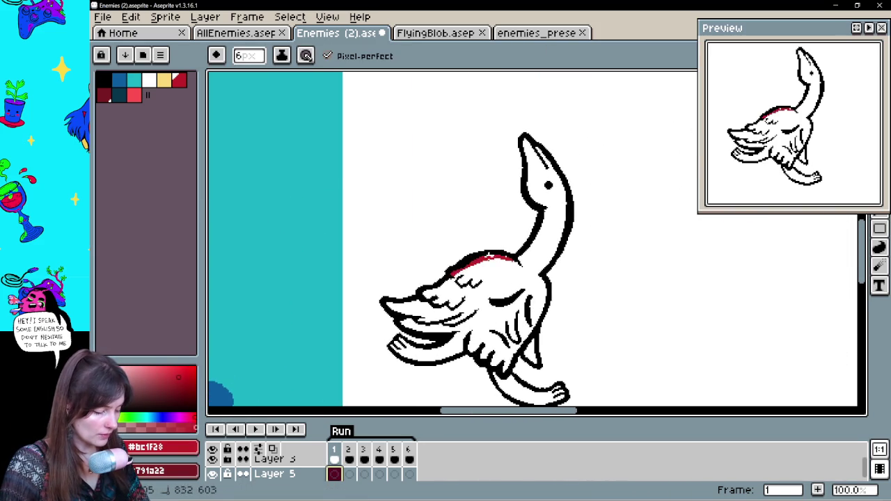
{"action": "left_click_drag", "start_coordinate": [483, 255], "coordinate": [424, 287]}
{"action": "left_click_drag", "start_coordinate": [399, 315], "coordinate": [453, 332]}
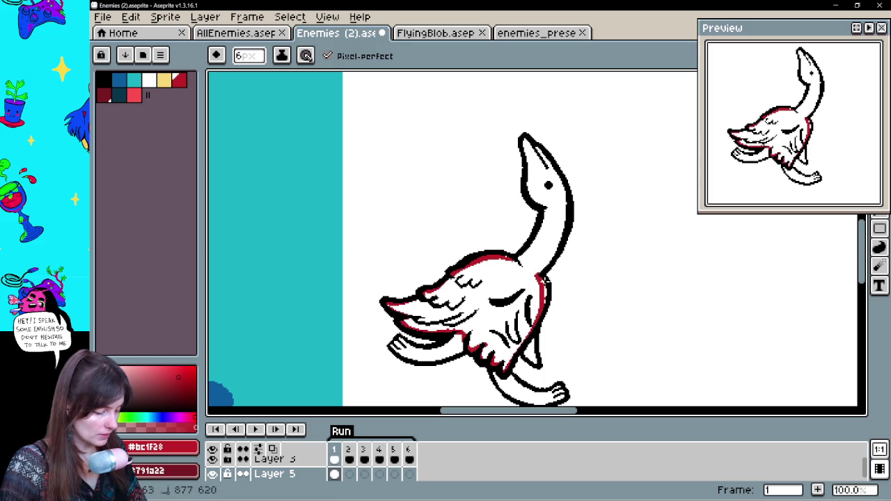
{"action": "left_click_drag", "start_coordinate": [538, 346], "coordinate": [530, 358]}
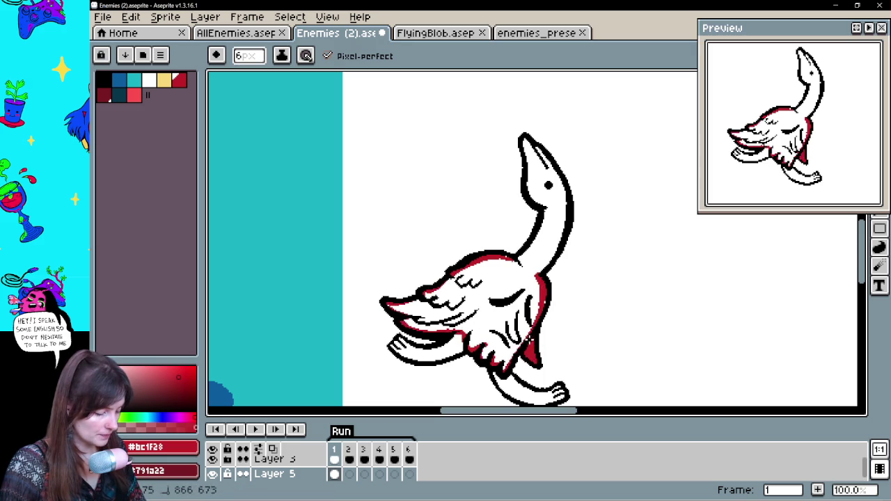
{"action": "mouse_move", "coordinate": [543, 285]}
{"action": "left_mouse_down"}
{"action": "mouse_move", "coordinate": [534, 325]}
{"action": "mouse_move", "coordinate": [553, 286]}
{"action": "left_mouse_up"}
{"action": "left_click", "coordinate": [494, 338]}
{"action": "mouse_move", "coordinate": [467, 323]}
{"action": "left_mouse_down"}
{"action": "mouse_move", "coordinate": [788, 273]}
{"action": "mouse_move", "coordinate": [451, 268]}
{"action": "left_mouse_up"}
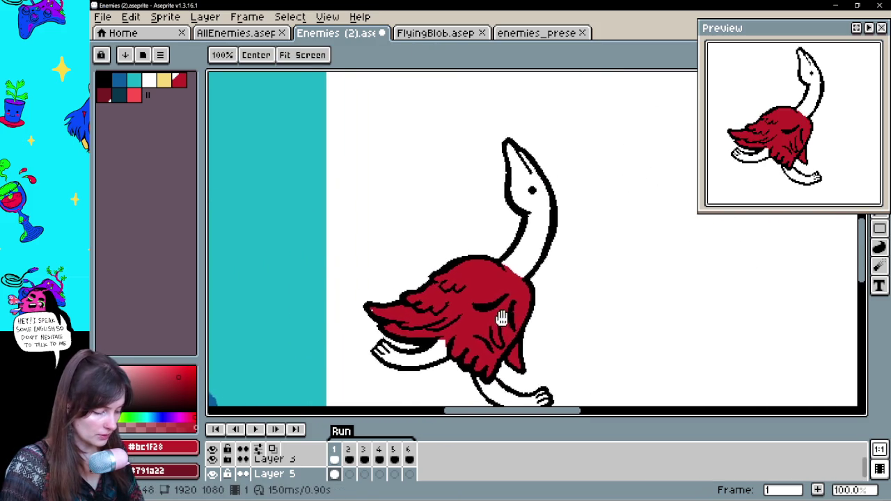
{"action": "key", "text": "period"}
- Pencil dark red edges along the bird's back and lower belly on frame 3
{"action": "key", "text": "b"}
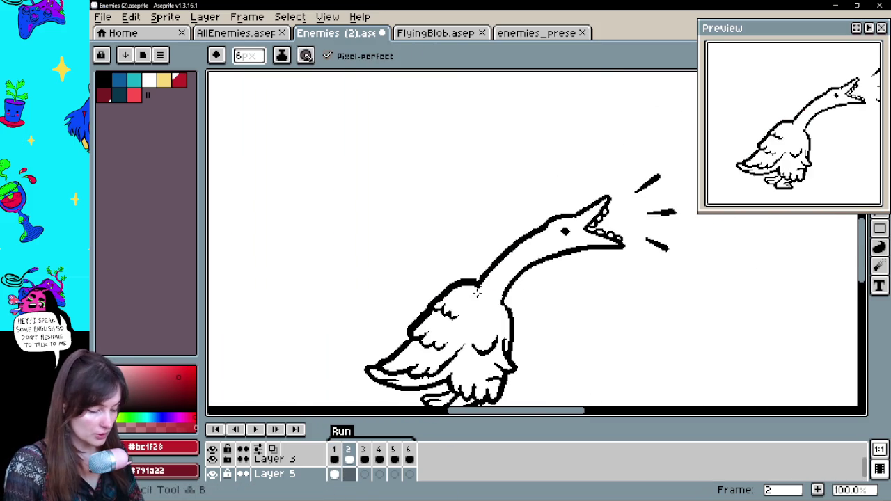
{"action": "left_click_drag", "start_coordinate": [534, 306], "coordinate": [514, 285]}
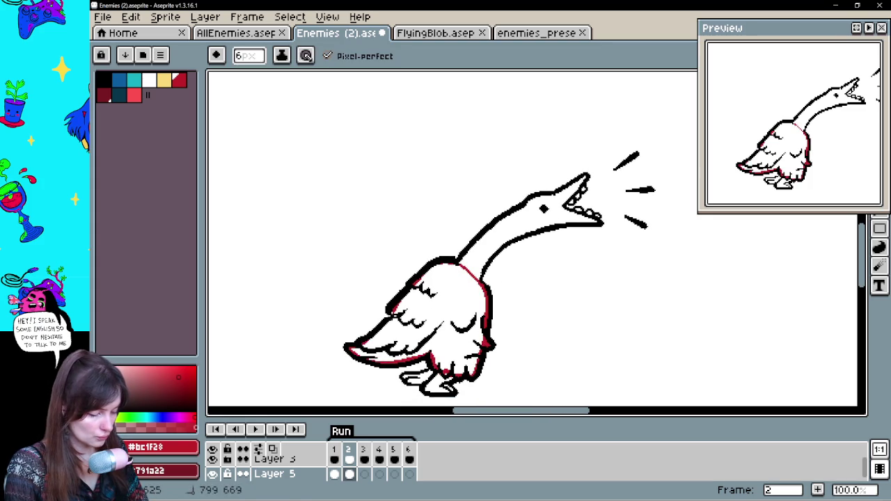
{"action": "key", "text": "period"}
{"action": "left_click_drag", "start_coordinate": [460, 256], "coordinate": [423, 294]}
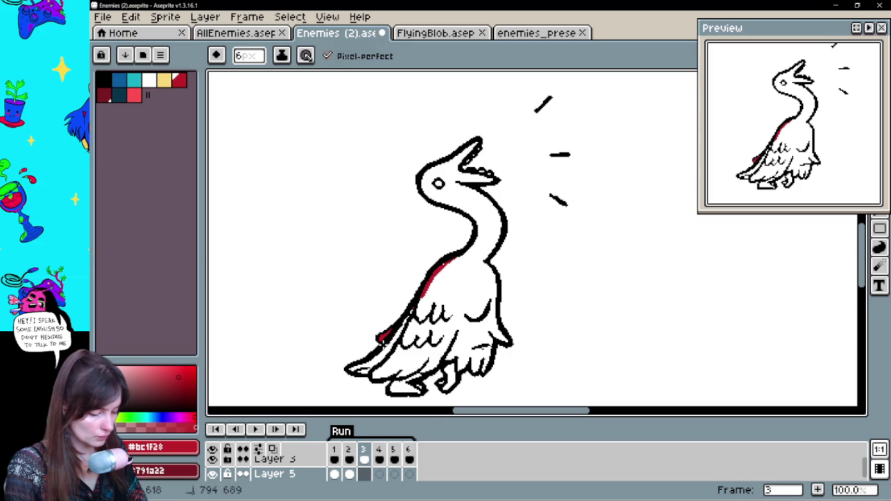
{"action": "left_click_drag", "start_coordinate": [374, 374], "coordinate": [477, 362]}
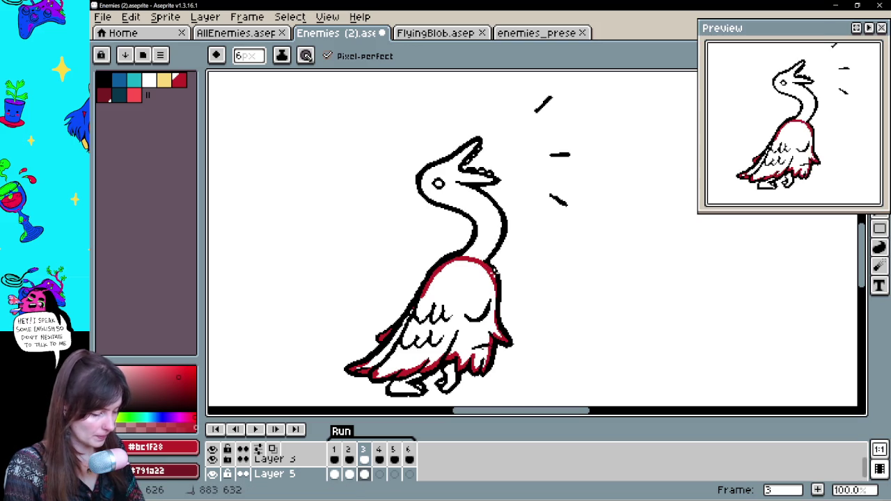
{"action": "key", "text": "Right"}
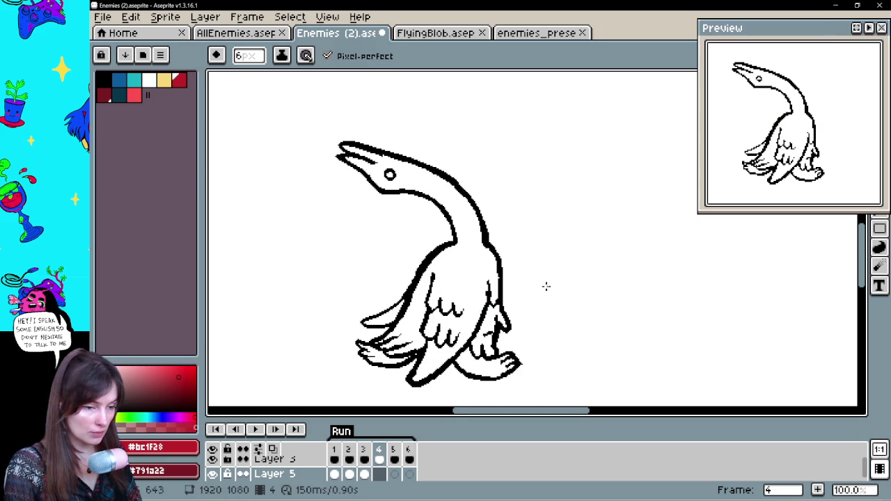
- Pencil dark red edges along the lower wing and right body edges on frames 4, 5 and 6
{"action": "left_click_drag", "start_coordinate": [542, 335], "coordinate": [550, 315]}
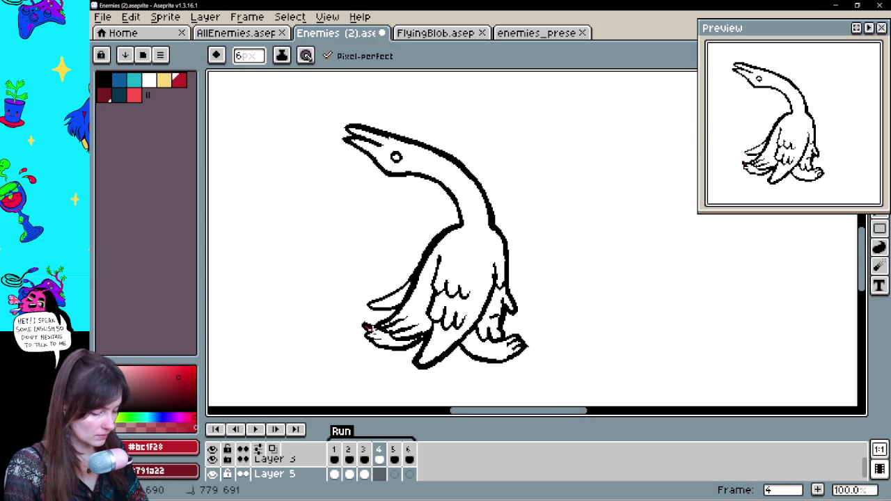
{"action": "mouse_move", "coordinate": [368, 327]}
{"action": "left_mouse_down"}
{"action": "mouse_move", "coordinate": [398, 335]}
{"action": "mouse_move", "coordinate": [388, 324]}
{"action": "left_mouse_up"}
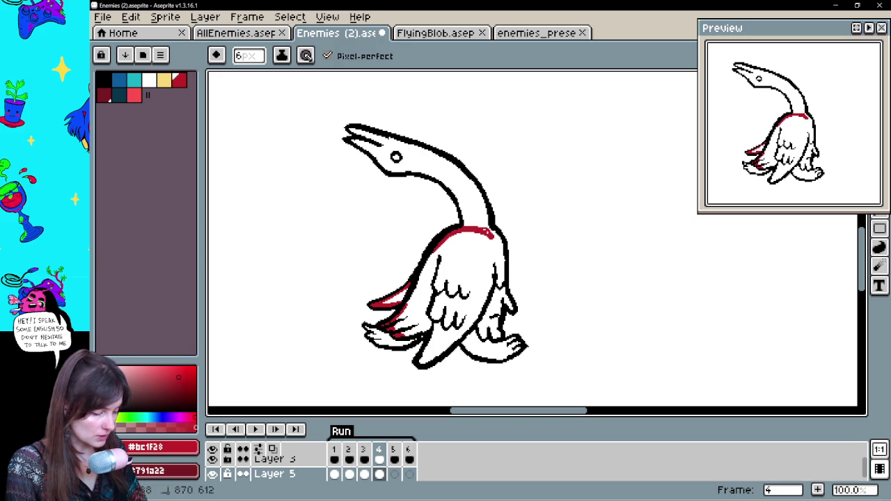
{"action": "left_click_drag", "start_coordinate": [499, 262], "coordinate": [505, 286]}
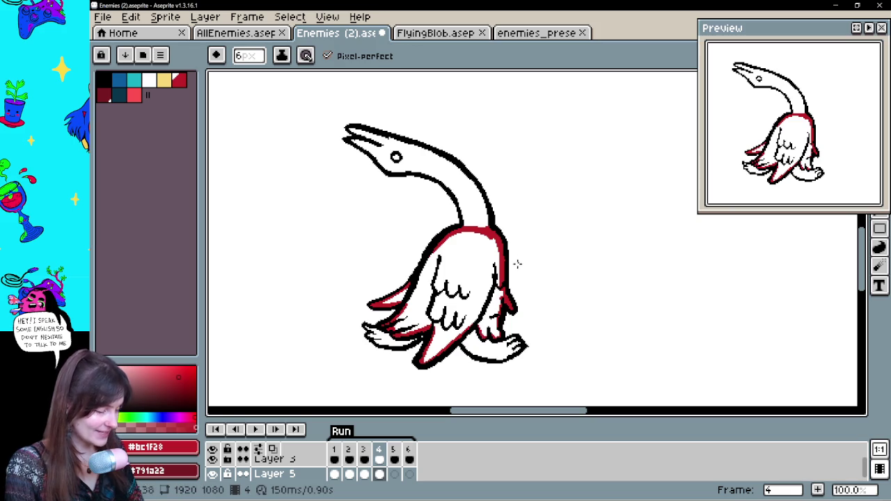
{"action": "key", "text": "period"}
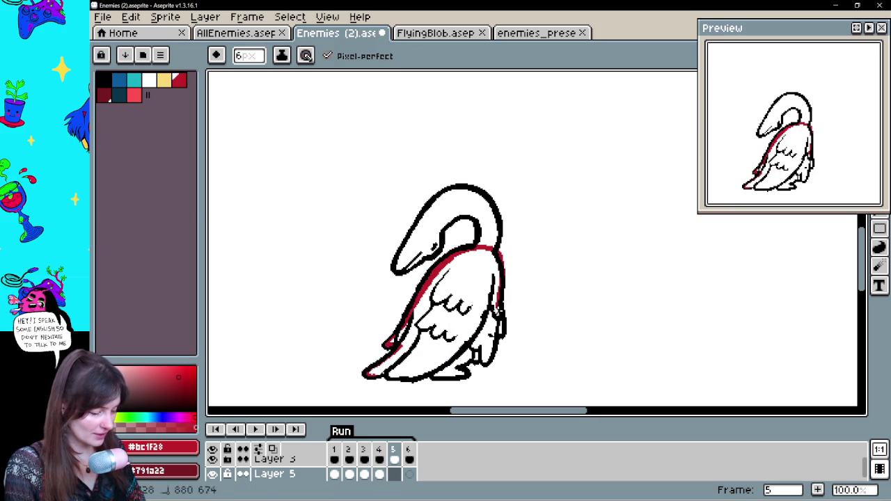
{"action": "left_click_drag", "start_coordinate": [497, 319], "coordinate": [498, 339]}
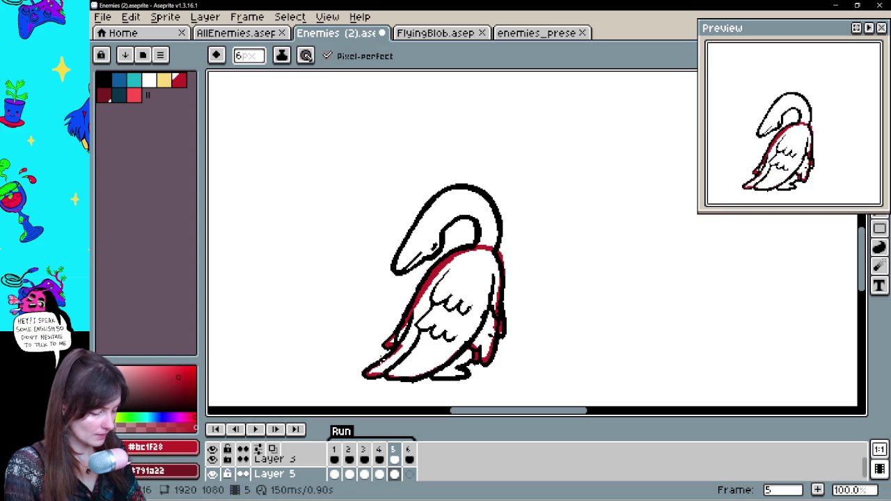
{"action": "key", "text": "period"}
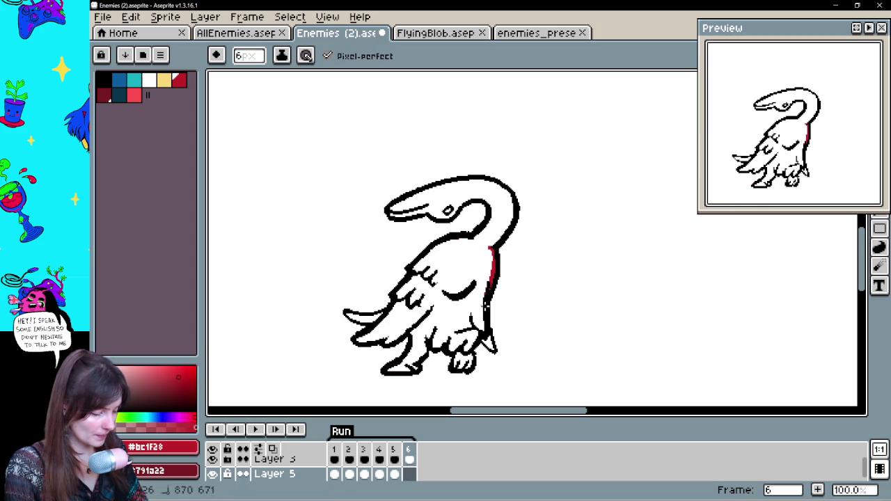
{"action": "left_click_drag", "start_coordinate": [491, 348], "coordinate": [479, 326]}
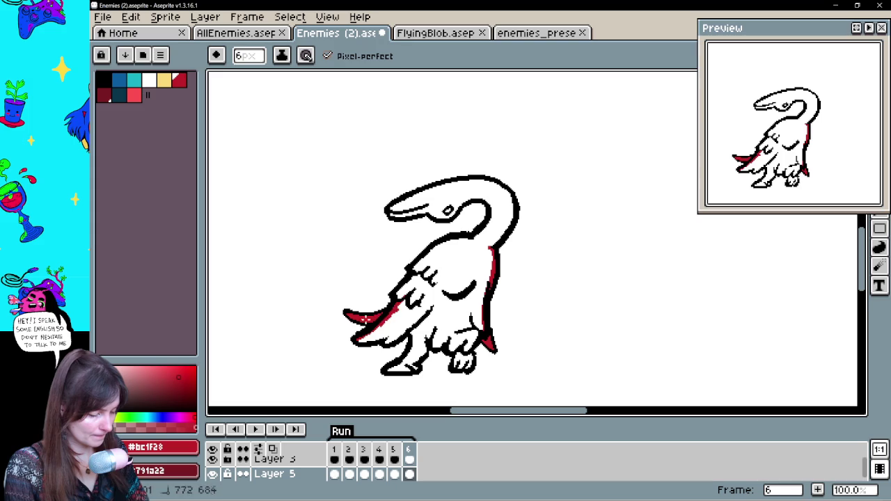
- Step back to frame 5 with the eraser, then jump back to frame 1
{"action": "key", "text": "comma"}
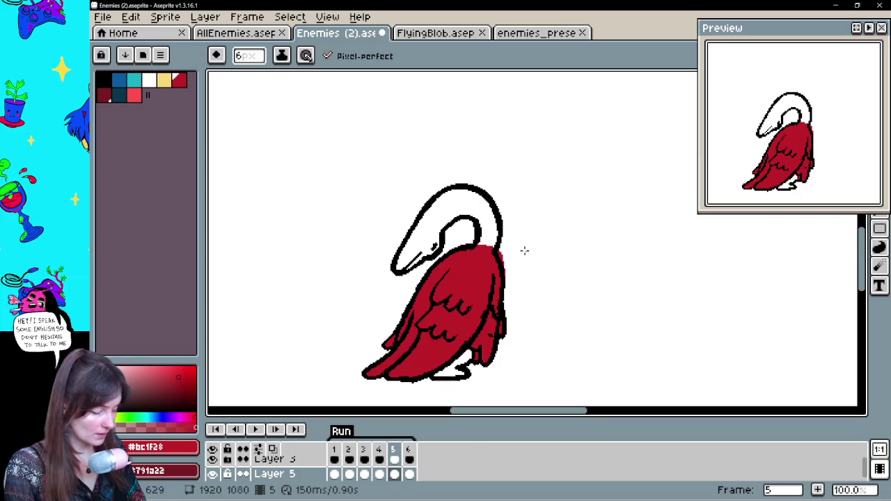
{"action": "key", "text": "e"}
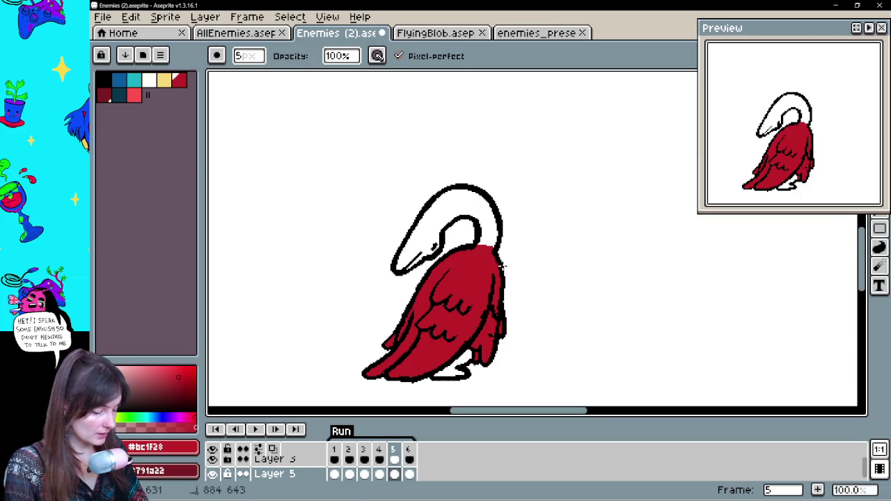
{"action": "left_click_drag", "start_coordinate": [513, 258], "coordinate": [606, 262]}
{"action": "left_click", "coordinate": [334, 474]}
{"action": "mouse_move", "coordinate": [506, 264]}
{"action": "left_mouse_down"}
{"action": "mouse_move", "coordinate": [572, 281]}
{"action": "mouse_move", "coordinate": [555, 328]}
{"action": "mouse_move", "coordinate": [497, 305]}
{"action": "mouse_move", "coordinate": [503, 292]}
{"action": "left_mouse_up"}
{"action": "left_click", "coordinate": [530, 272], "text": "alt"}
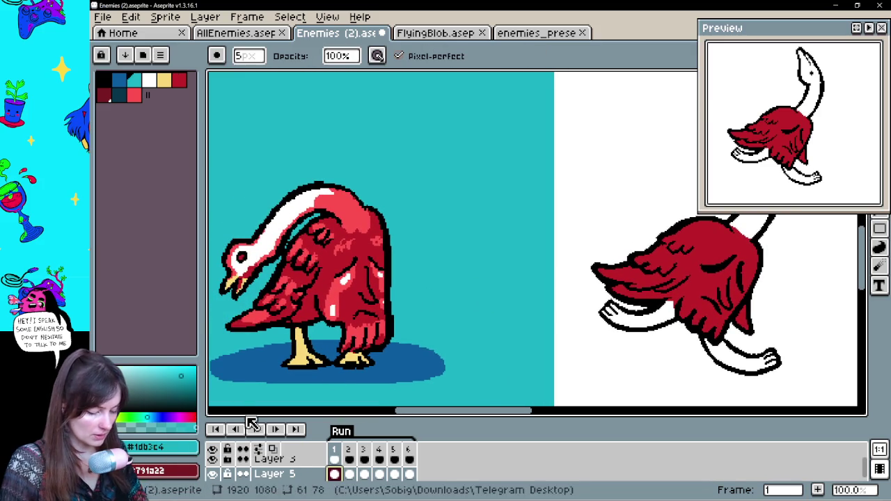
{"action": "left_click", "coordinate": [175, 471]}
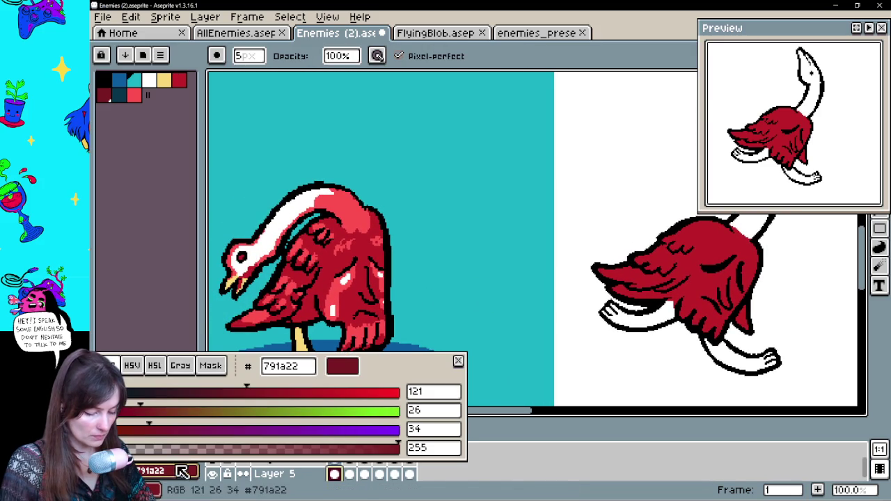
{"action": "left_click", "coordinate": [226, 465]}
{"action": "left_click", "coordinate": [156, 446]}
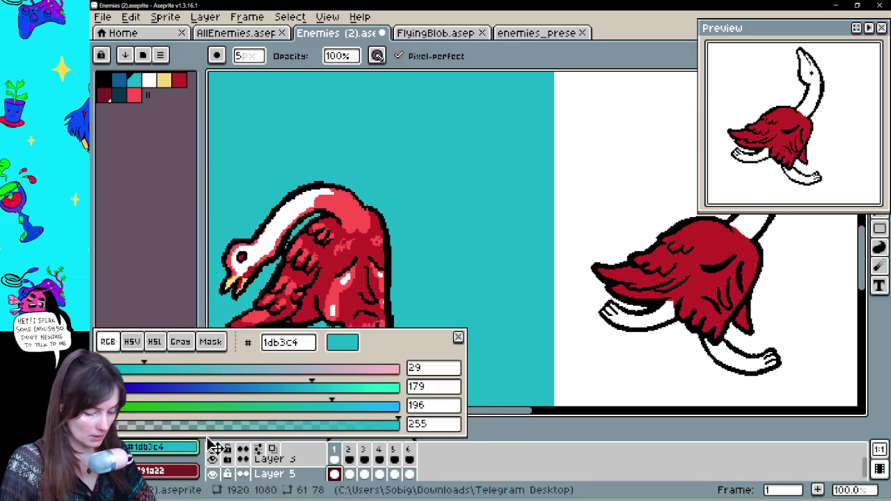
{"action": "left_click", "coordinate": [311, 344]}
{"action": "left_click", "coordinate": [181, 471]}
{"action": "left_click", "coordinate": [181, 471]}
{"action": "left_click", "coordinate": [188, 474]}
{"action": "left_click", "coordinate": [193, 485]}
{"action": "double_click", "coordinate": [296, 368]}
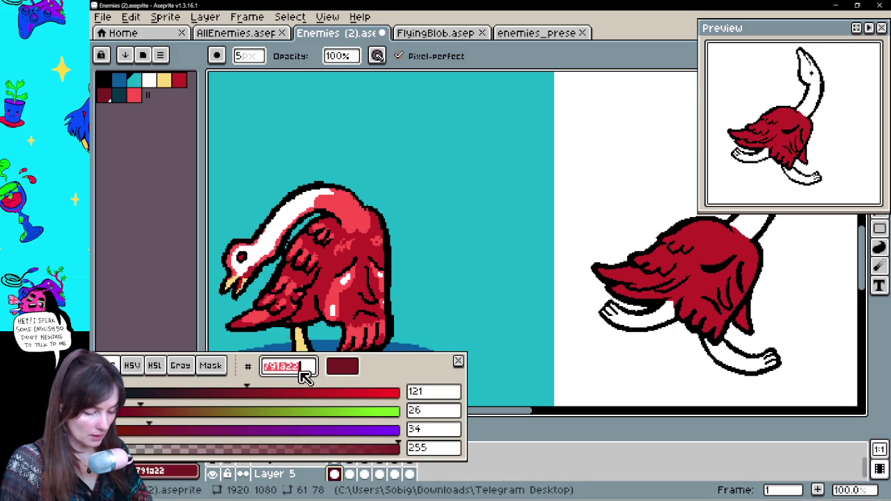
{"action": "type", "text": "1db3c4"}
{"action": "key", "text": "Return"}
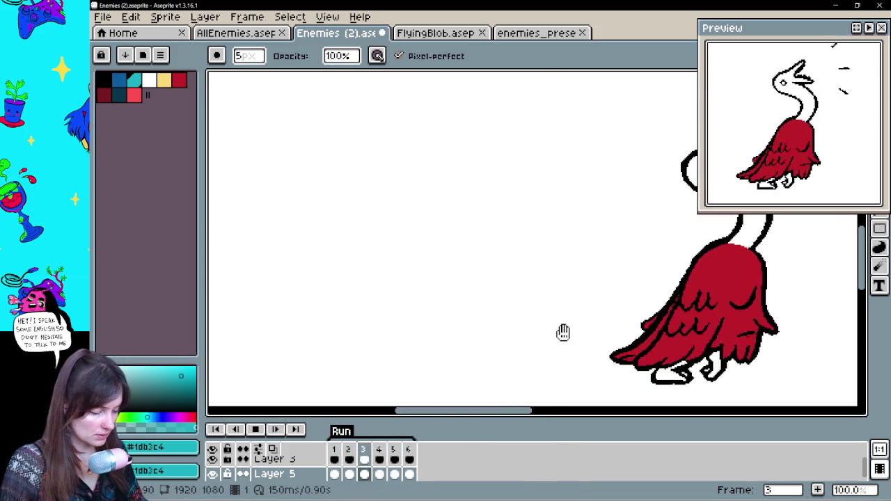
{"action": "key", "text": "Return"}
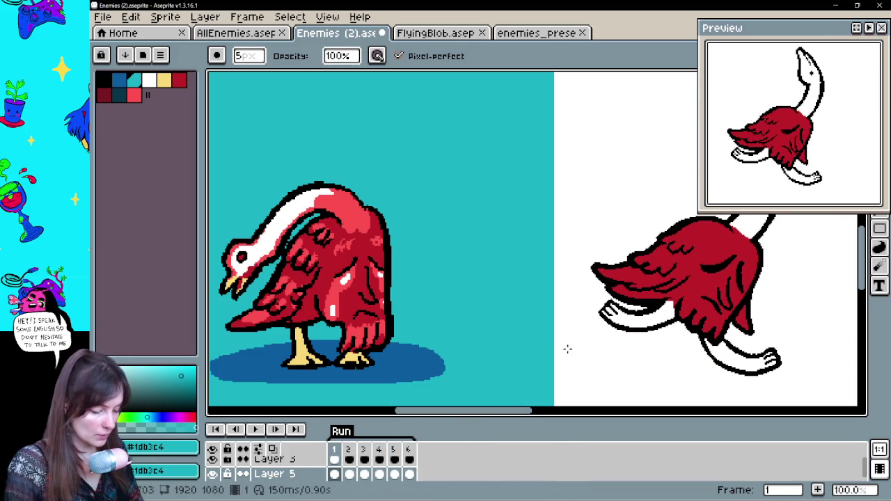
{"action": "left_click", "coordinate": [363, 474]}
{"action": "key", "text": "Down"}
{"action": "key", "text": "Down"}
{"action": "key", "text": "Home"}
{"action": "left_click_drag", "start_coordinate": [602, 293], "coordinate": [442, 295]}
{"action": "key", "text": "g"}
{"action": "key", "text": "Right"}
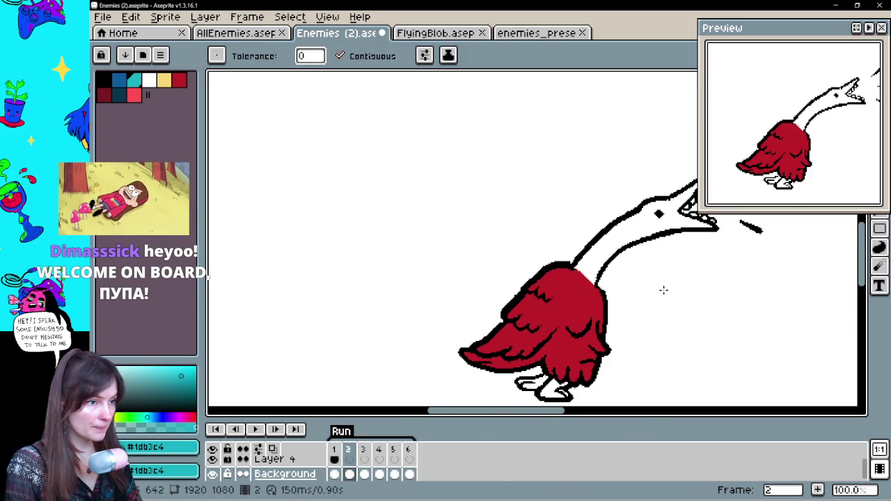
{"action": "left_click", "coordinate": [676, 317]}
{"action": "key", "text": "Right"}
{"action": "left_click", "coordinate": [696, 334]}
{"action": "key", "text": "Right"}
{"action": "left_click", "coordinate": [704, 340]}
{"action": "key", "text": "Right"}
{"action": "left_click", "coordinate": [709, 342]}
{"action": "key", "text": "Right"}
{"action": "left_click", "coordinate": [710, 342]}
{"action": "key", "text": "Right"}
{"action": "key", "text": "Left"}
{"action": "key", "text": "Left"}
{"action": "key", "text": "Left"}
{"action": "key", "text": "Left"}
{"action": "key", "text": "Left"}
{"action": "key", "text": "Left"}
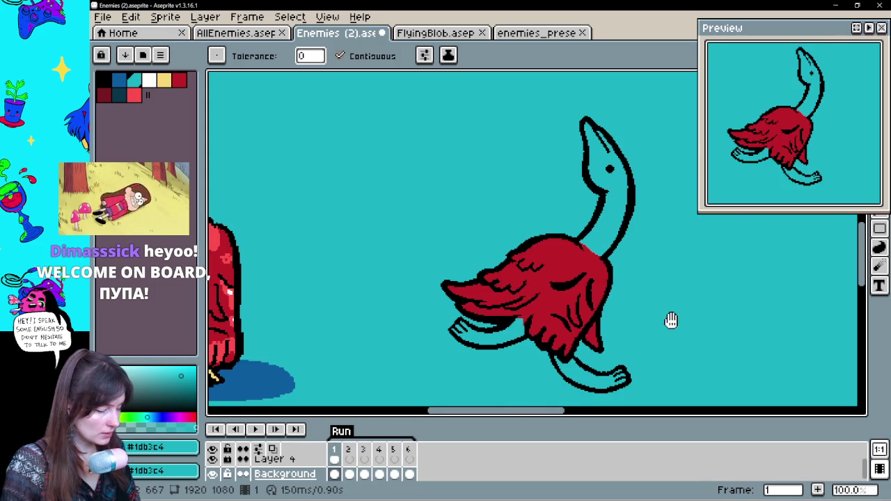
{"action": "left_click_drag", "start_coordinate": [672, 327], "coordinate": [633, 323]}
{"action": "mouse_move", "coordinate": [573, 335]}
{"action": "left_mouse_down"}
{"action": "mouse_move", "coordinate": [612, 325]}
{"action": "mouse_move", "coordinate": [761, 323]}
{"action": "left_mouse_up"}
{"action": "left_click", "coordinate": [298, 238], "text": "alt"}
{"action": "left_click_drag", "start_coordinate": [654, 300], "coordinate": [453, 354]}
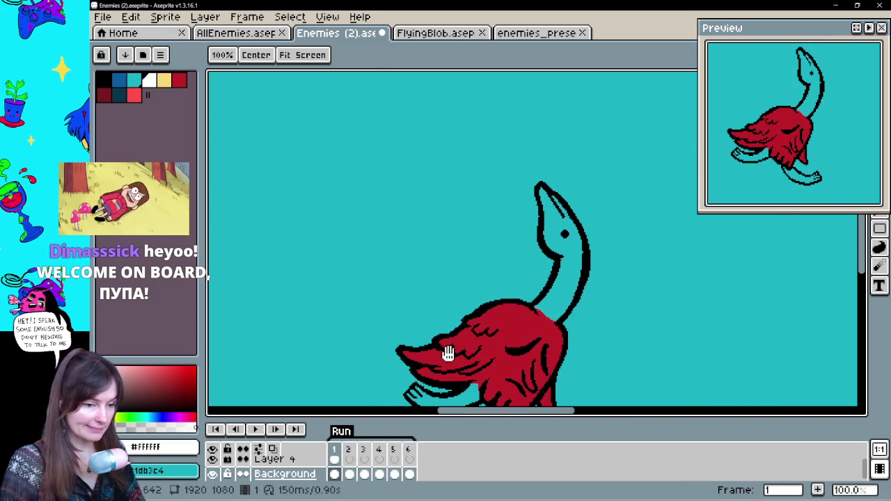
{"action": "left_click_drag", "start_coordinate": [604, 317], "coordinate": [564, 282]}
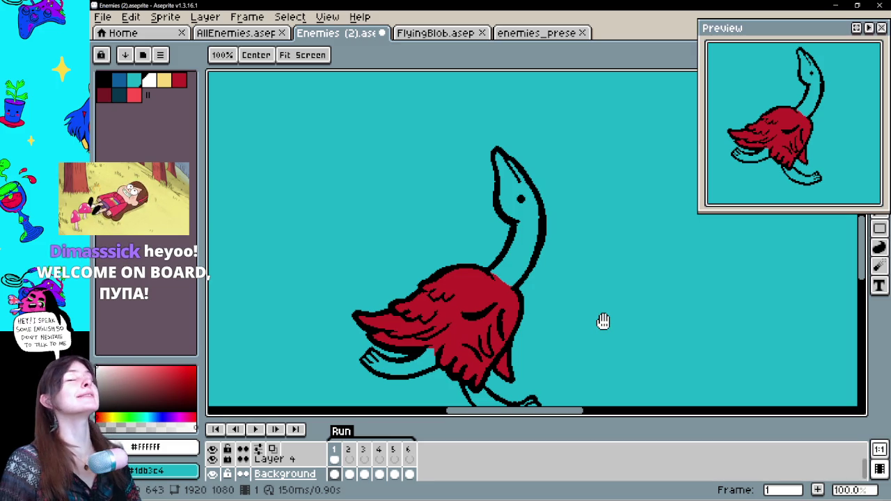
{"action": "key", "text": "g"}
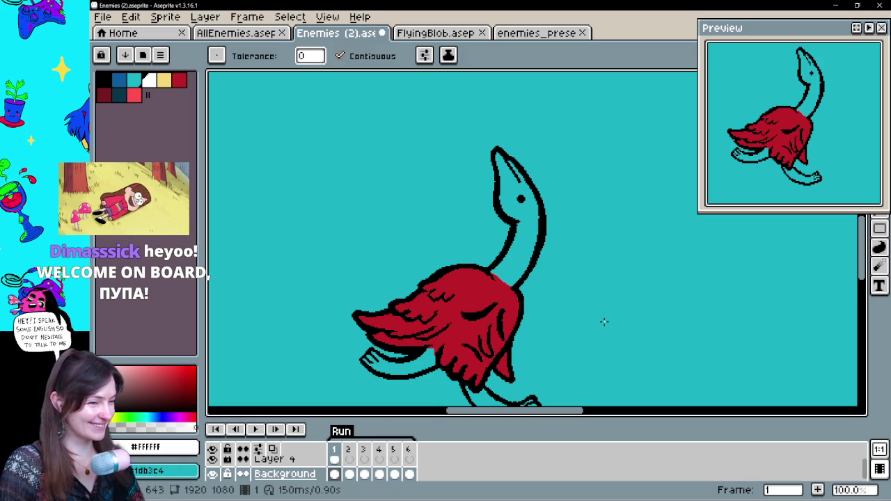
- On frame 1, draw a white highlight at the neck base and bucket-fill the neck white
{"action": "left_click_drag", "start_coordinate": [604, 322], "coordinate": [598, 328]}
{"action": "key", "text": "b"}
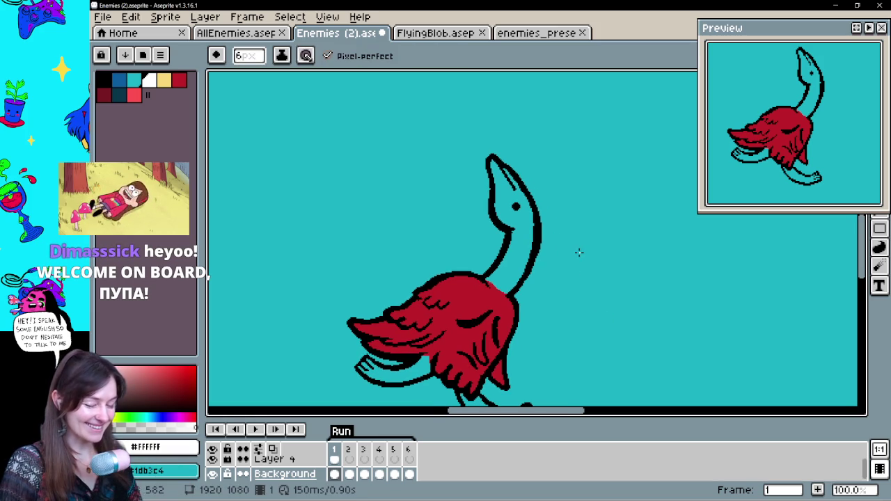
{"action": "left_click_drag", "start_coordinate": [514, 254], "coordinate": [515, 286]}
{"action": "key", "text": "ctrl+z"}
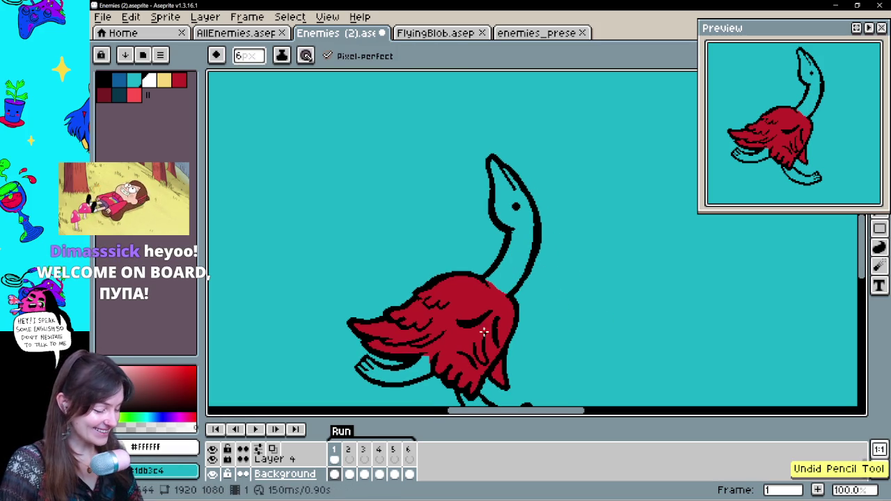
{"action": "scroll", "coordinate": [376, 466], "scroll_direction": "down", "scroll_amount": 2}
{"action": "left_click", "coordinate": [395, 467]}
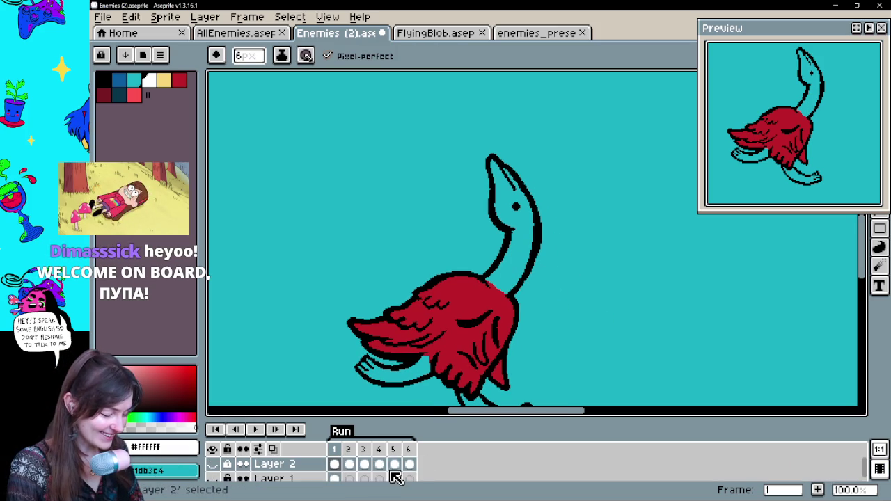
{"action": "scroll", "coordinate": [395, 477], "scroll_direction": "down", "scroll_amount": 1}
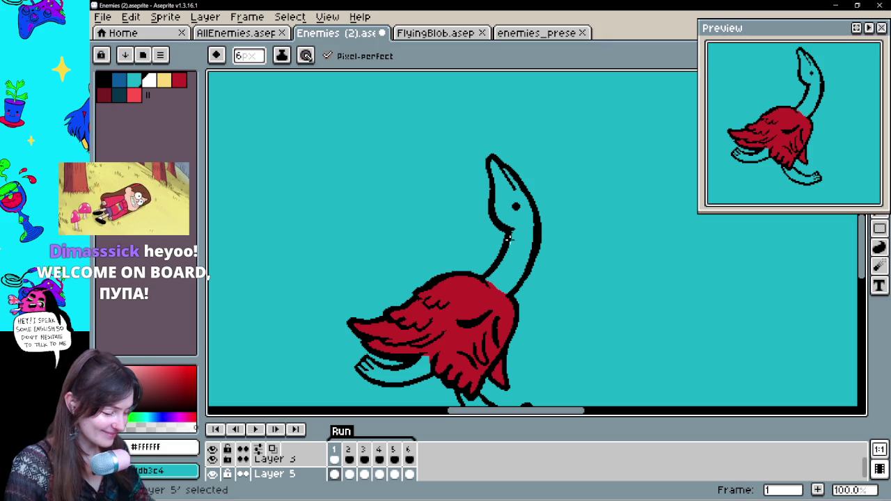
{"action": "mouse_move", "coordinate": [504, 293]}
{"action": "left_mouse_down"}
{"action": "mouse_move", "coordinate": [489, 280]}
{"action": "mouse_move", "coordinate": [506, 252]}
{"action": "left_mouse_up"}
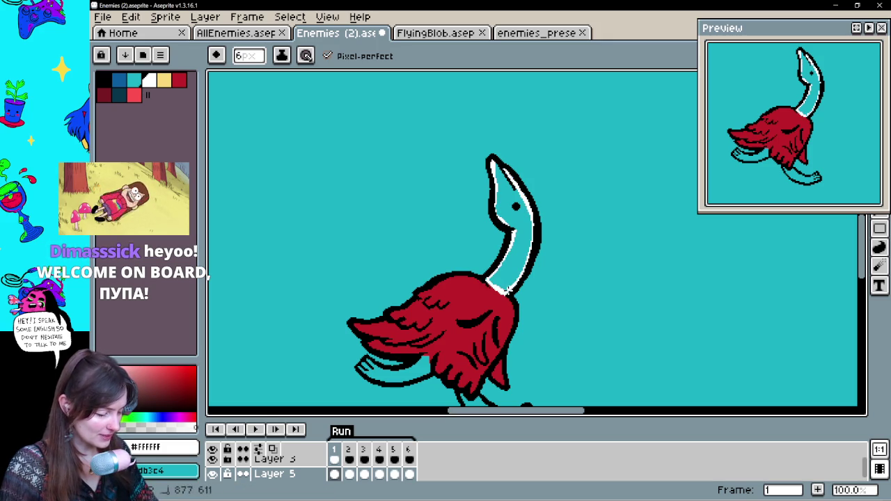
{"action": "key", "text": "g"}
{"action": "left_click", "coordinate": [514, 237]}
{"action": "mouse_move", "coordinate": [536, 305]}
{"action": "left_mouse_down"}
{"action": "mouse_move", "coordinate": [568, 230]}
{"action": "mouse_move", "coordinate": [487, 272]}
{"action": "left_mouse_up"}
- On frame 2, paint the teeth and neck underside white and fill the neck white
{"action": "key", "text": "Right"}
{"action": "key", "text": "b"}
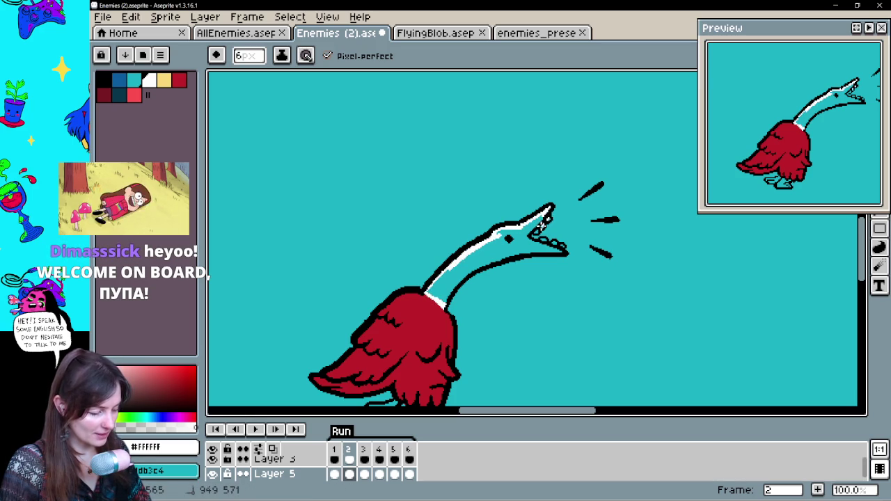
{"action": "left_click_drag", "start_coordinate": [529, 232], "coordinate": [539, 247]}
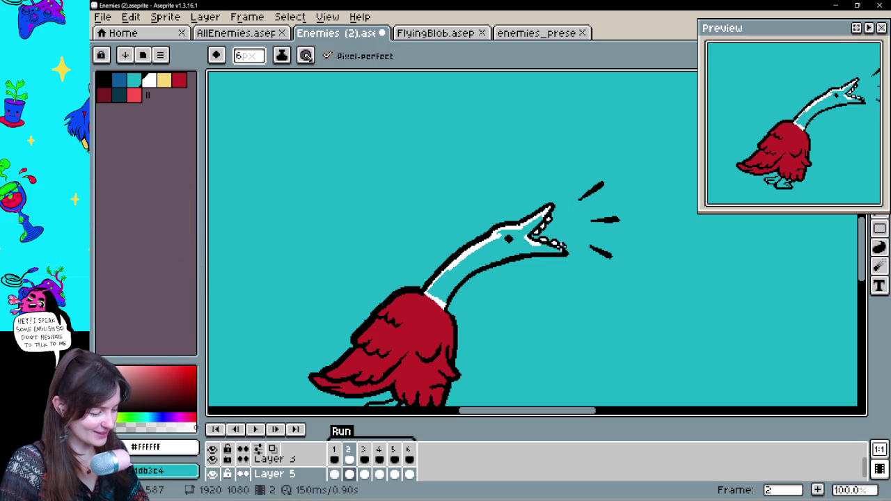
{"action": "left_click_drag", "start_coordinate": [473, 273], "coordinate": [460, 280]}
{"action": "key", "text": "g"}
{"action": "left_click", "coordinate": [566, 252]}
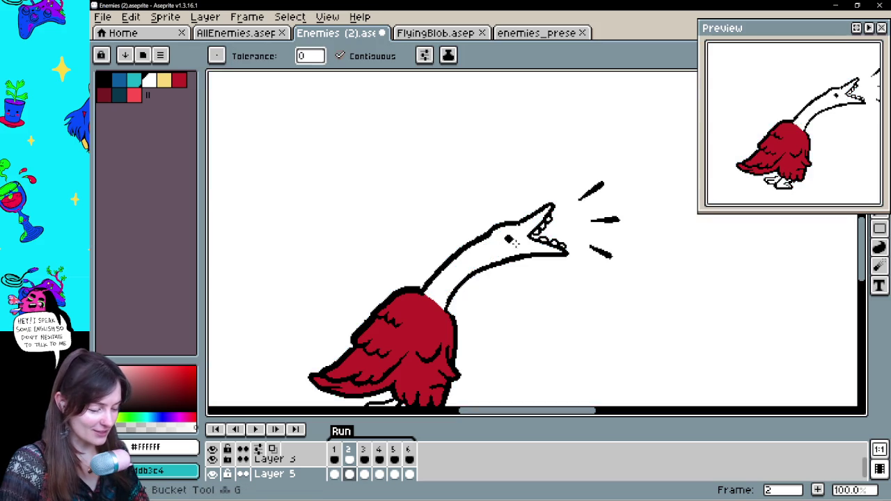
{"action": "key", "text": "ctrl+z"}
{"action": "key", "text": "b"}
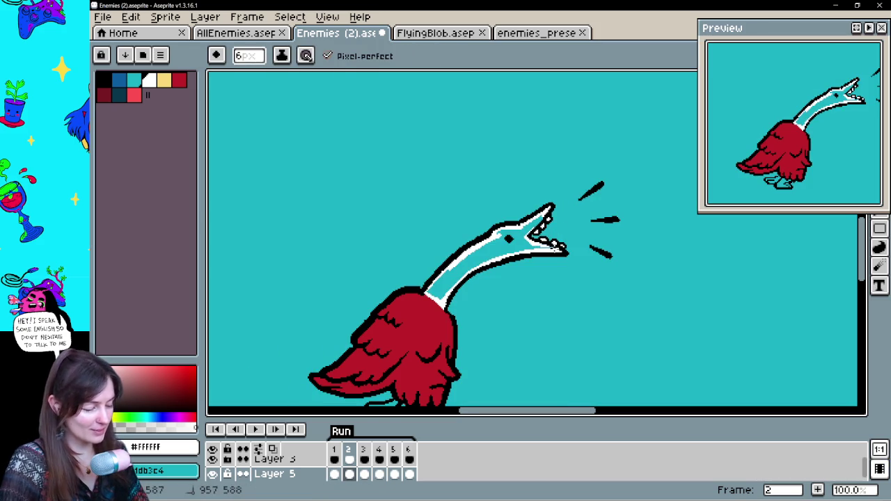
{"action": "key", "text": "g"}
{"action": "left_click", "coordinate": [498, 251]}
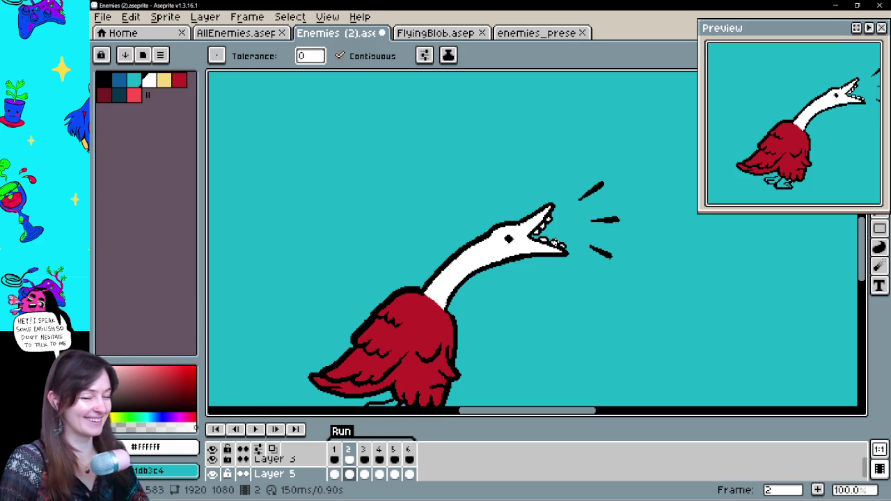
- On frame 3, draw white highlights at the neck base and just below the beak
{"action": "key", "text": "space"}
{"action": "left_click_drag", "start_coordinate": [552, 301], "coordinate": [537, 255]}
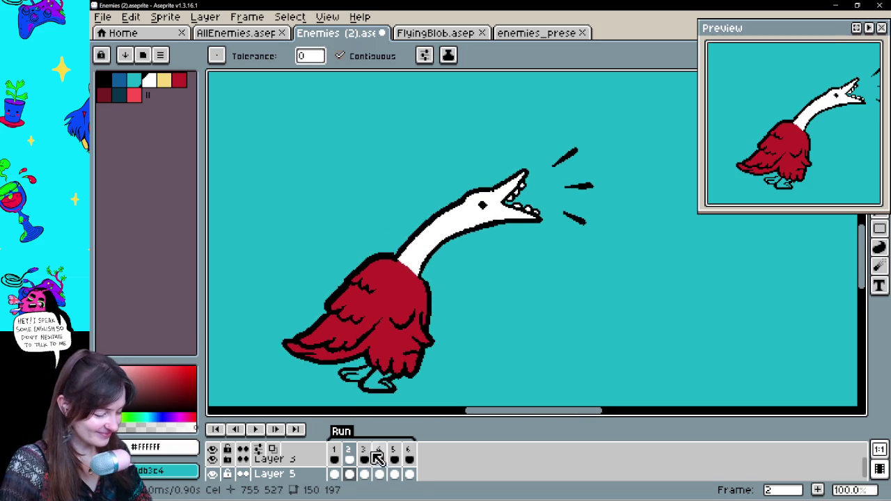
{"action": "left_click", "coordinate": [364, 449]}
{"action": "key", "text": "b"}
{"action": "left_click_drag", "start_coordinate": [404, 251], "coordinate": [426, 258]}
{"action": "mouse_move", "coordinate": [403, 180]}
{"action": "left_mouse_down"}
{"action": "mouse_move", "coordinate": [434, 177]}
{"action": "mouse_move", "coordinate": [411, 147]}
{"action": "left_mouse_up"}
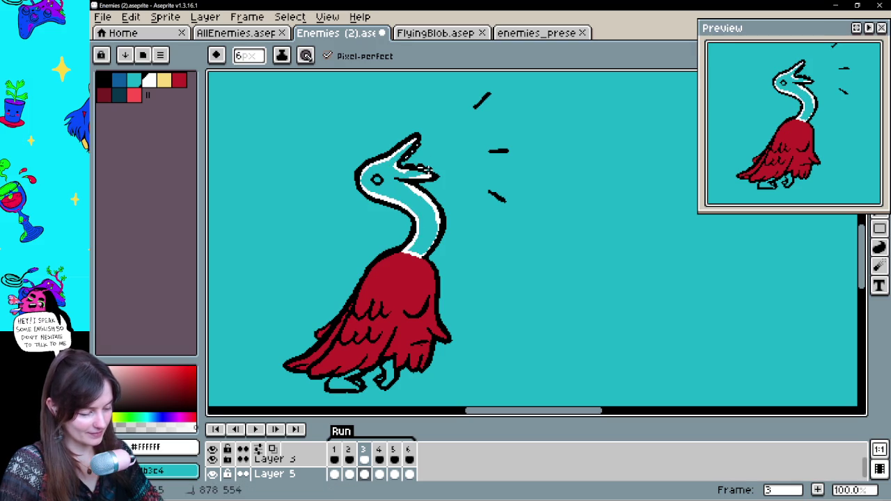
- Fill frame 3's head and neck white, then highlight and fill frame 4's on Layer 5
{"action": "key", "text": "g"}
{"action": "left_click", "coordinate": [395, 167]}
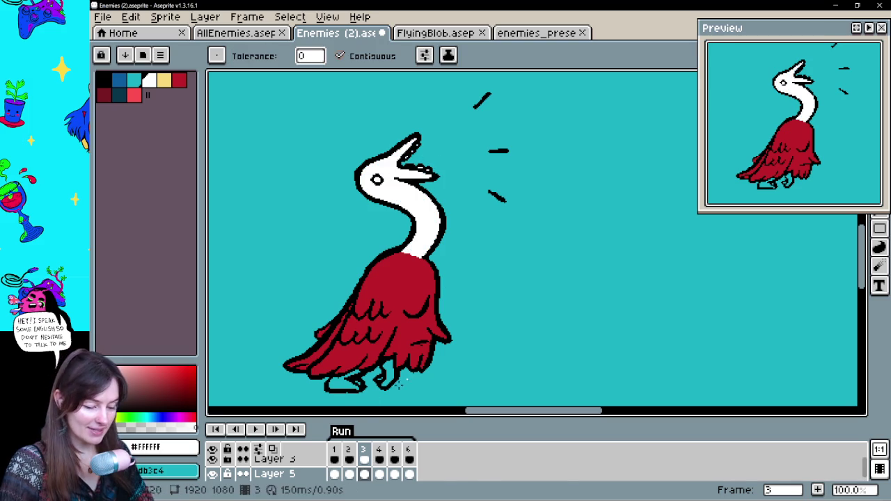
{"action": "left_click", "coordinate": [381, 451]}
{"action": "left_click_drag", "start_coordinate": [447, 210], "coordinate": [477, 269]}
{"action": "key", "text": "b"}
{"action": "left_click", "coordinate": [316, 198]}
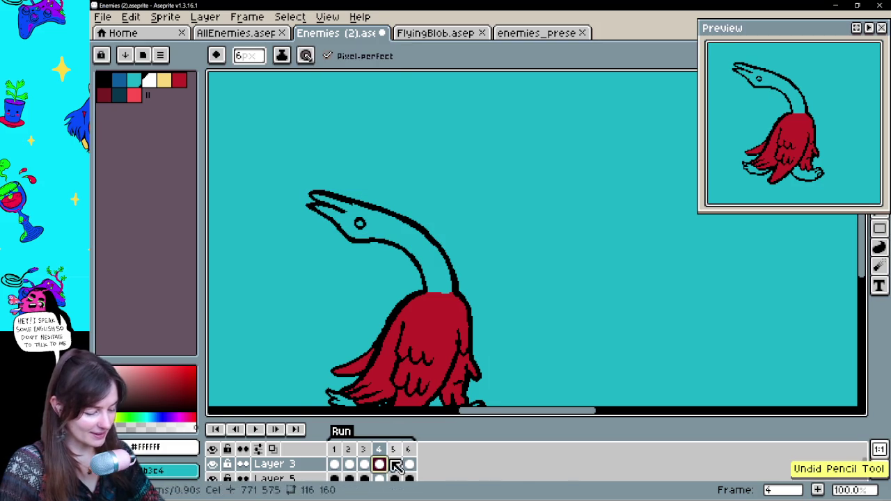
{"action": "left_click_drag", "start_coordinate": [379, 464], "coordinate": [385, 480]}
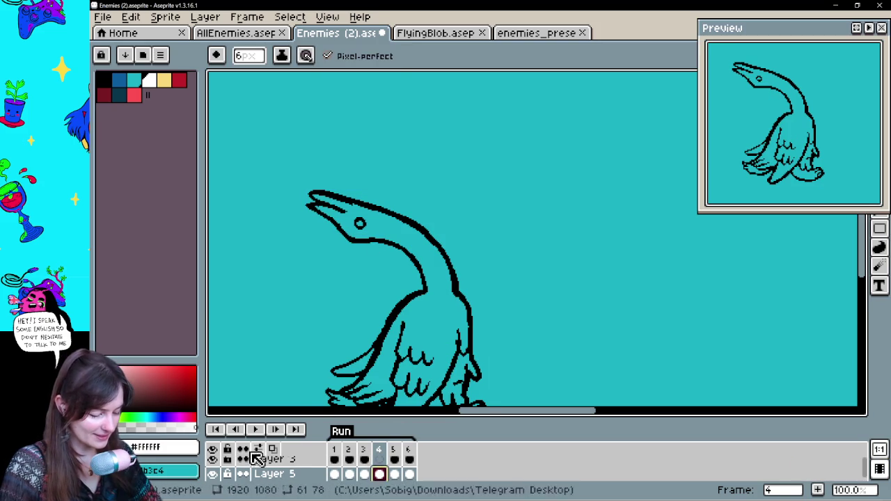
{"action": "key", "text": "ctrl+z"}
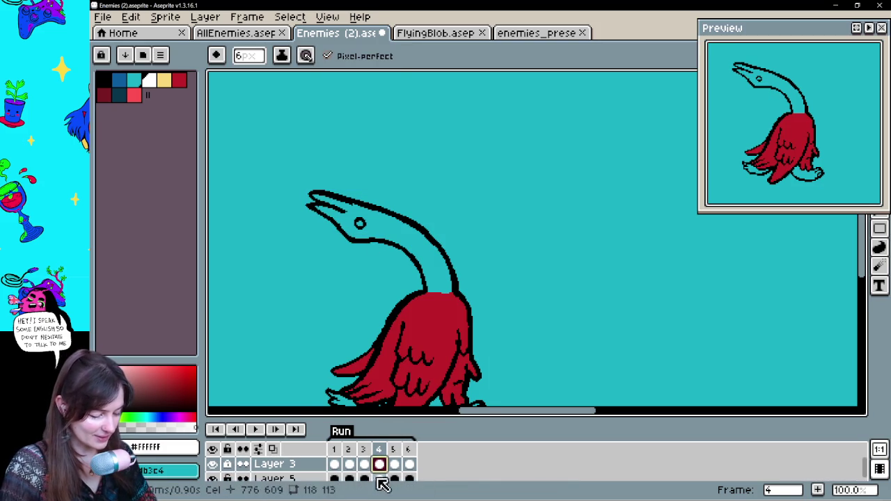
{"action": "left_click", "coordinate": [379, 479]}
{"action": "left_click_drag", "start_coordinate": [315, 197], "coordinate": [317, 198]}
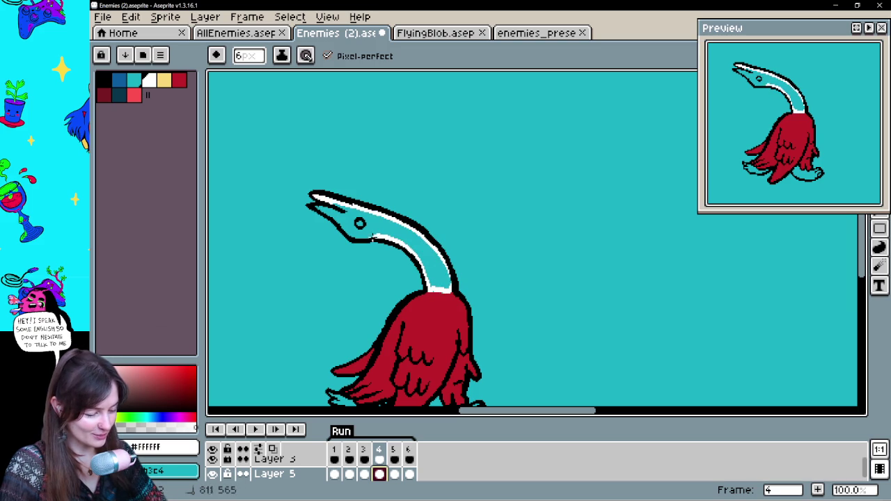
{"action": "key", "text": "g"}
{"action": "left_click", "coordinate": [335, 224]}
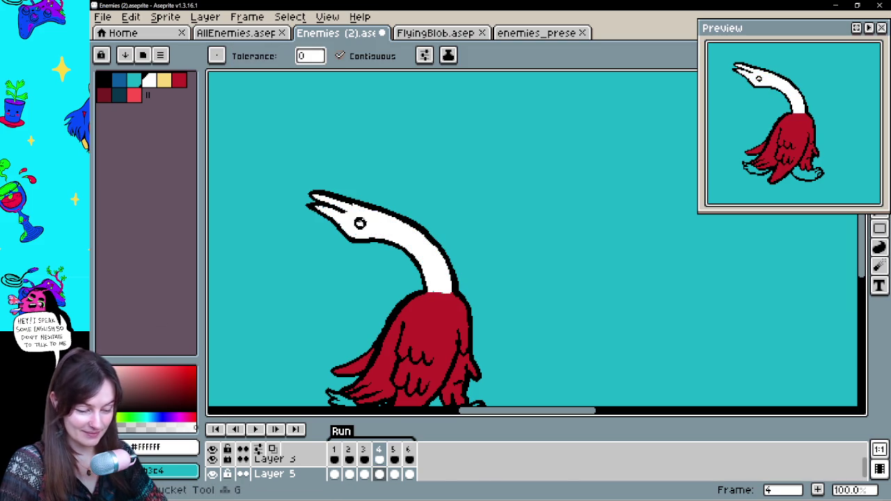
- On frame 5's Layer 5, draw white neck highlights and fill the neck white
{"action": "key", "text": "b"}
{"action": "left_click", "coordinate": [394, 460]}
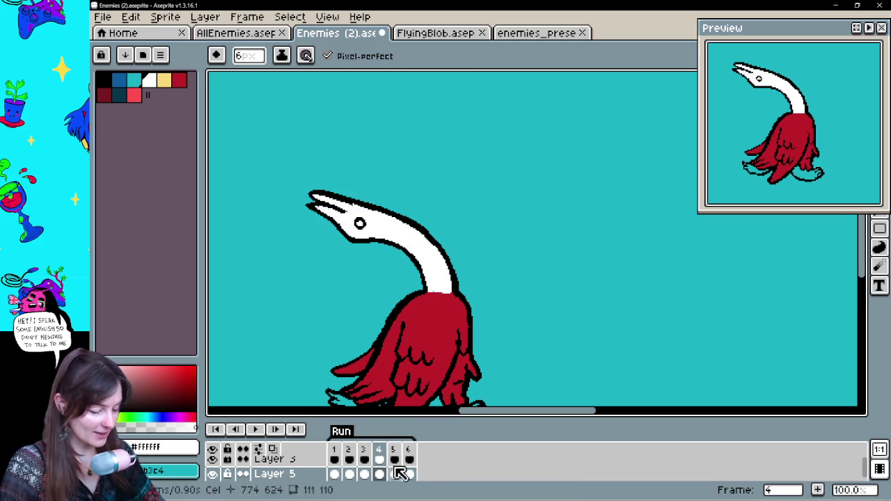
{"action": "left_click_drag", "start_coordinate": [367, 337], "coordinate": [399, 315]}
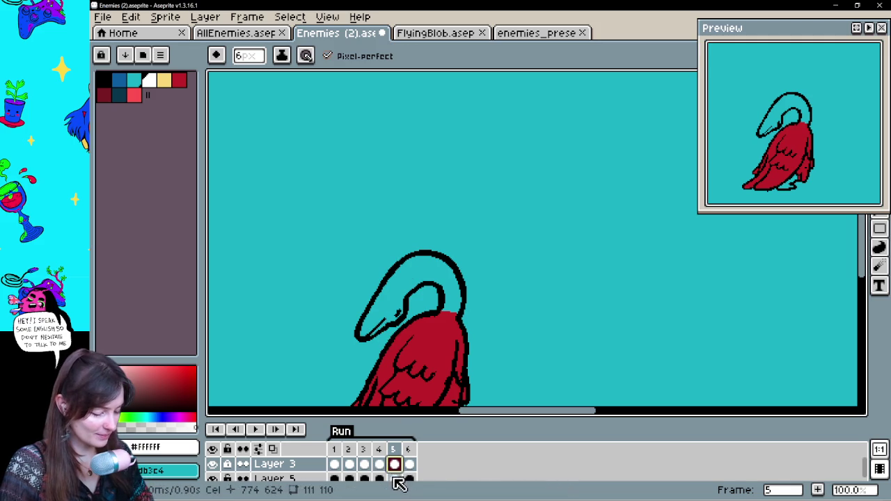
{"action": "left_click", "coordinate": [394, 478]}
{"action": "left_click_drag", "start_coordinate": [401, 298], "coordinate": [435, 279]}
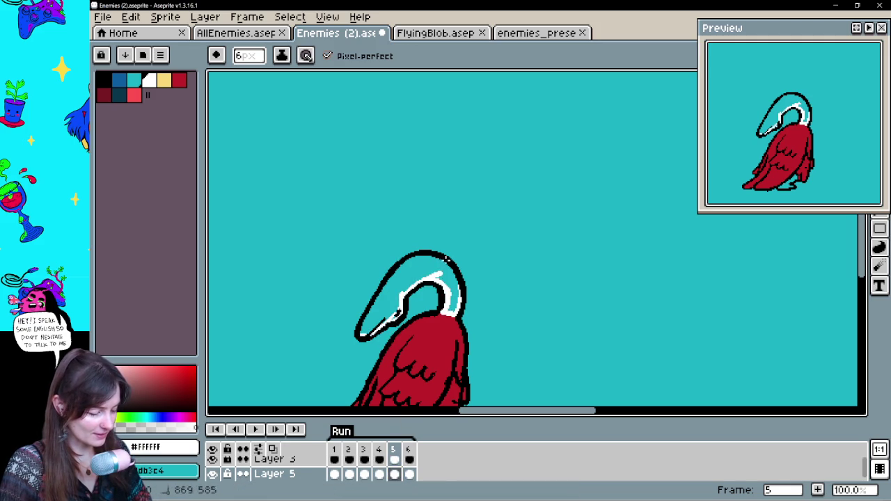
{"action": "key", "text": "g"}
{"action": "left_click", "coordinate": [390, 306]}
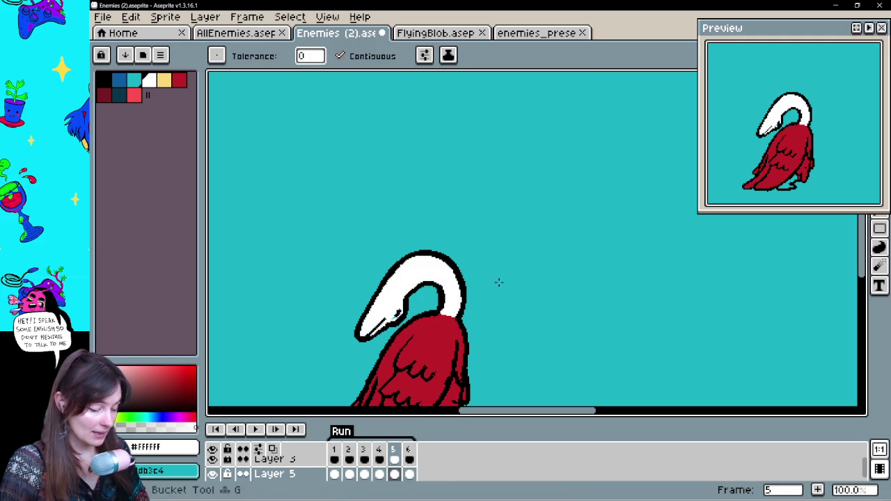
{"action": "key", "text": "b"}
- Fill frame 6's neck white and play the six-frame animation
{"action": "left_click", "coordinate": [409, 473]}
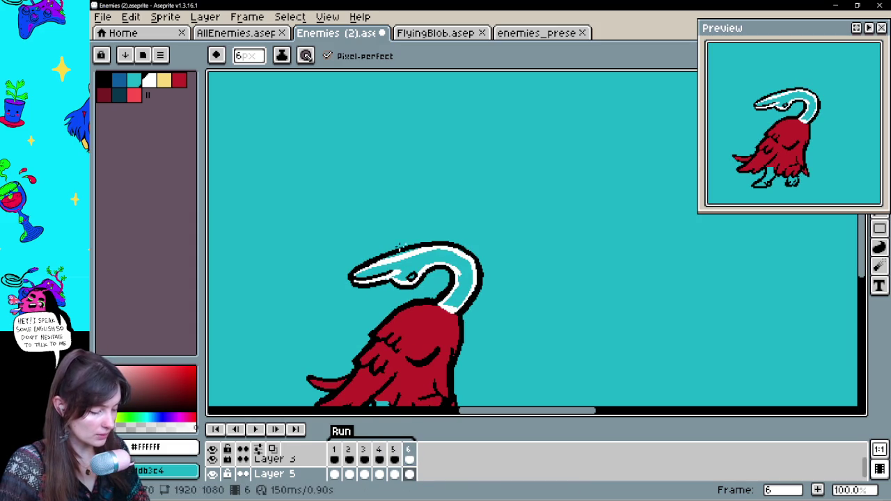
{"action": "key", "text": "g"}
{"action": "left_click", "coordinate": [463, 275]}
{"action": "left_click_drag", "start_coordinate": [505, 339], "coordinate": [537, 290]}
{"action": "left_click", "coordinate": [255, 430]}
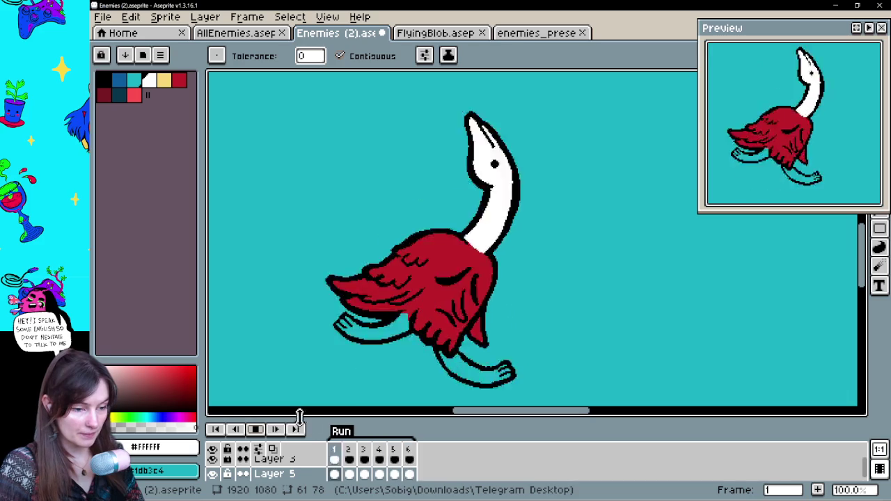
- Stop playback and pencil the bird's feet yellow on frame 1, then go to frame 2
{"action": "left_click", "coordinate": [277, 430]}
{"action": "left_click", "coordinate": [334, 474]}
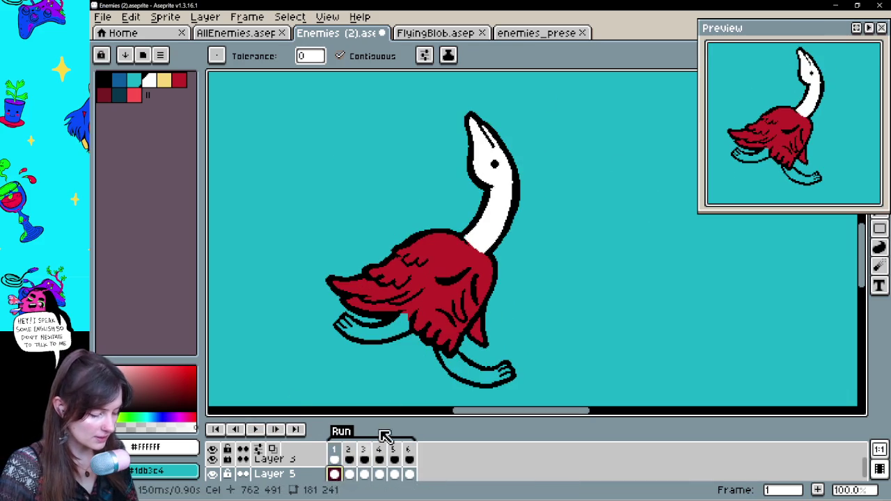
{"action": "left_click", "coordinate": [160, 85]}
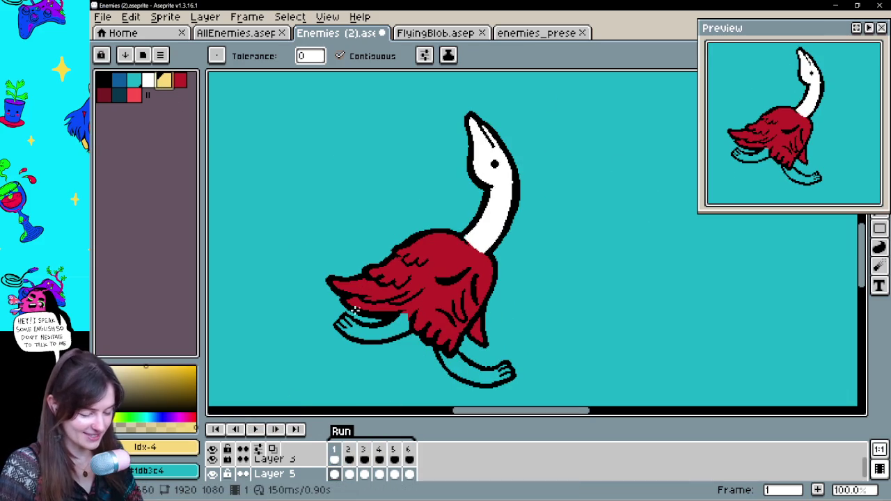
{"action": "left_click", "coordinate": [363, 305]}
{"action": "key", "text": "ctrl+z"}
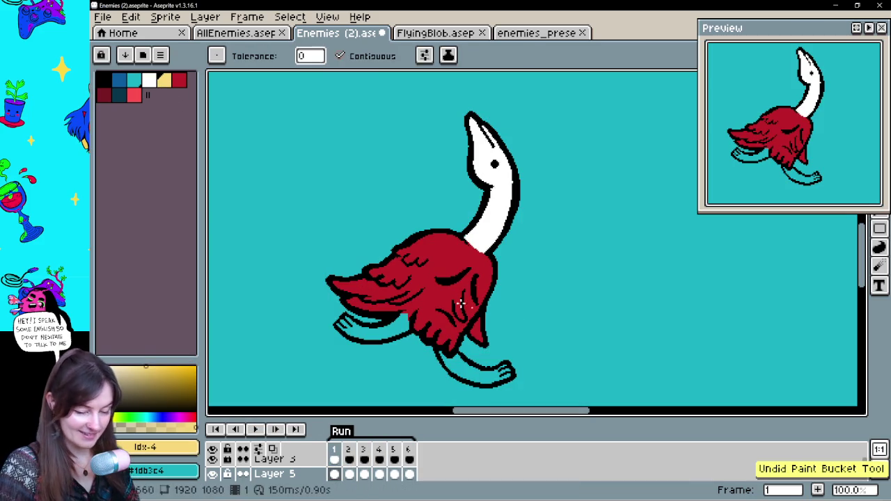
{"action": "key", "text": "b"}
{"action": "mouse_move", "coordinate": [342, 325]}
{"action": "left_mouse_down"}
{"action": "mouse_move", "coordinate": [369, 336]}
{"action": "mouse_move", "coordinate": [406, 333]}
{"action": "left_mouse_up"}
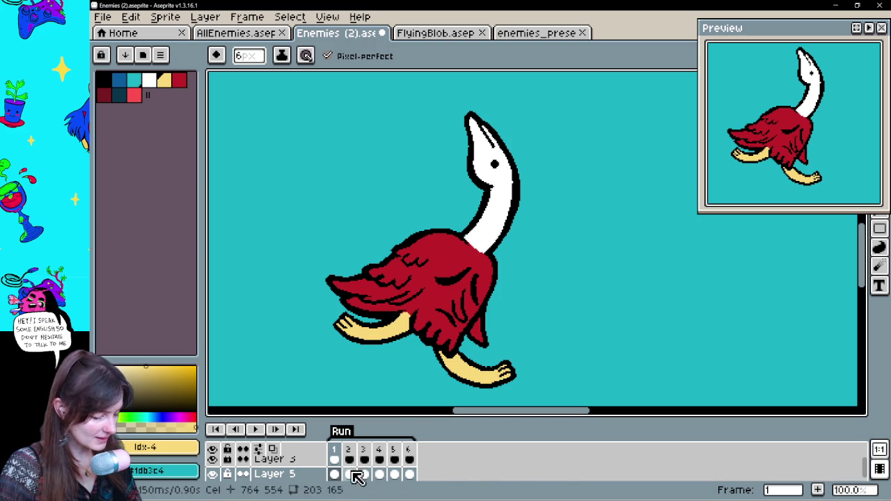
{"action": "left_click", "coordinate": [349, 475]}
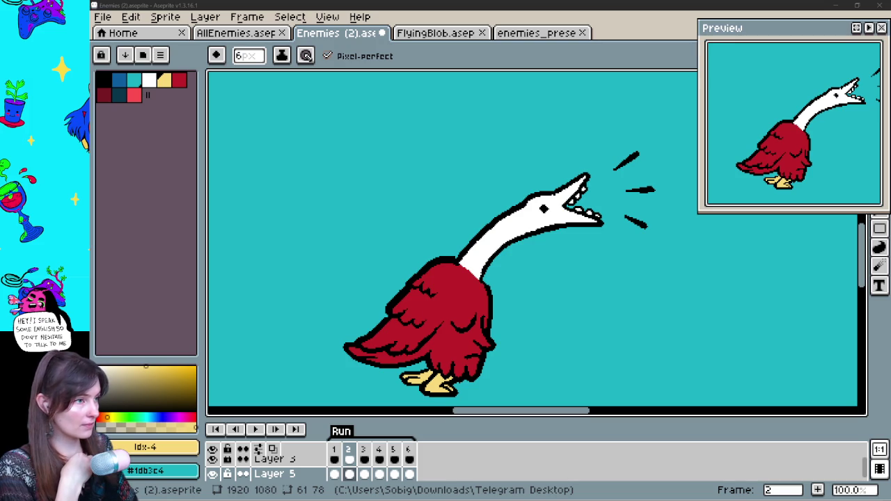
{"action": "left_click", "coordinate": [870, 90]}
- Play and pause the fish Short in the maximized browser, then close its tab
{"action": "mouse_move", "coordinate": [770, 147]}
{"action": "left_mouse_down"}
{"action": "mouse_move", "coordinate": [485, 77]}
{"action": "mouse_move", "coordinate": [484, 8]}
{"action": "left_mouse_up"}
{"action": "left_click", "coordinate": [453, 328]}
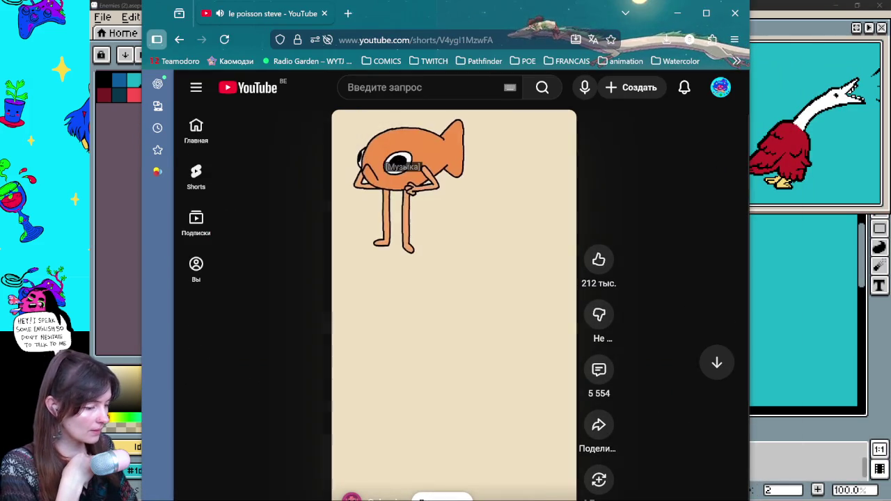
{"action": "left_click", "coordinate": [507, 202]}
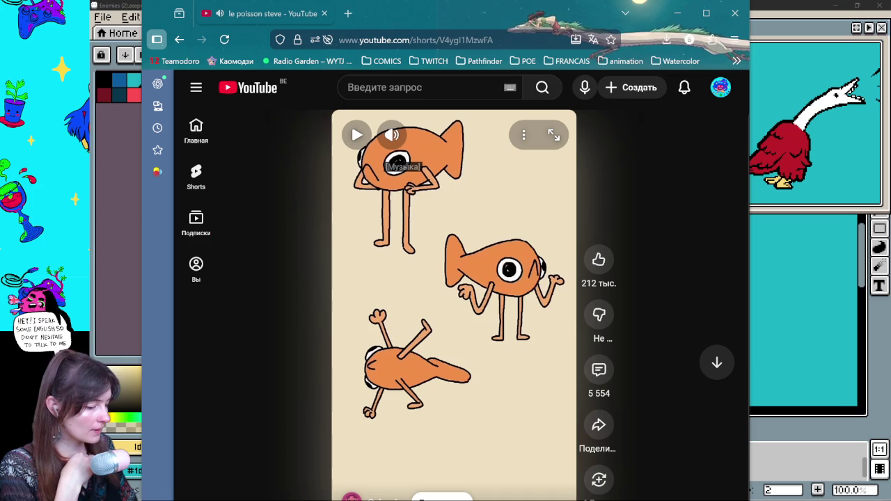
{"action": "left_click", "coordinate": [706, 12]}
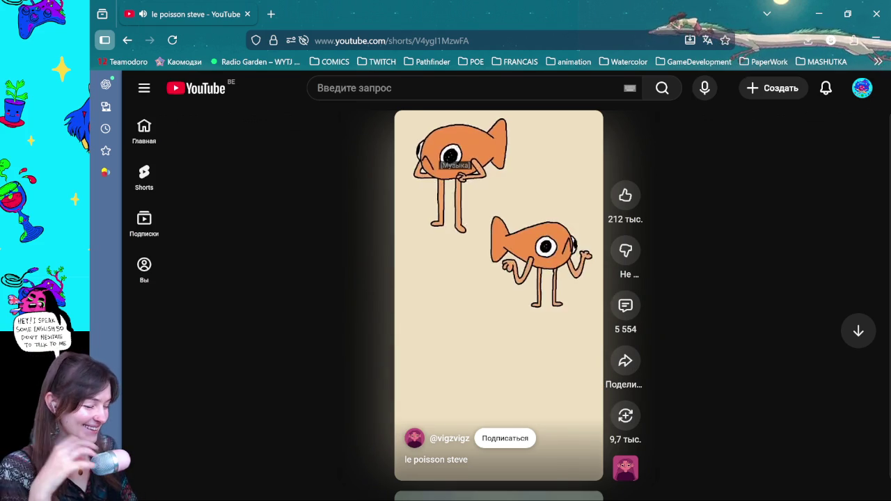
{"action": "left_click", "coordinate": [580, 122]}
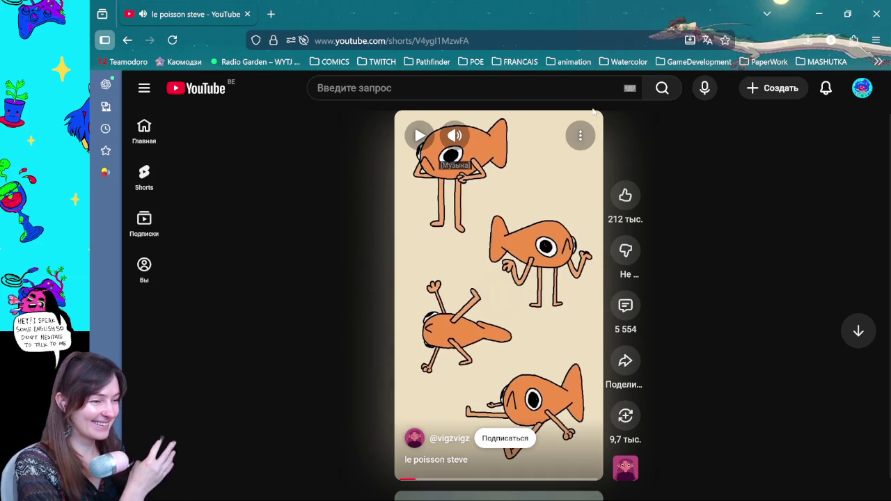
{"action": "left_click", "coordinate": [247, 14]}
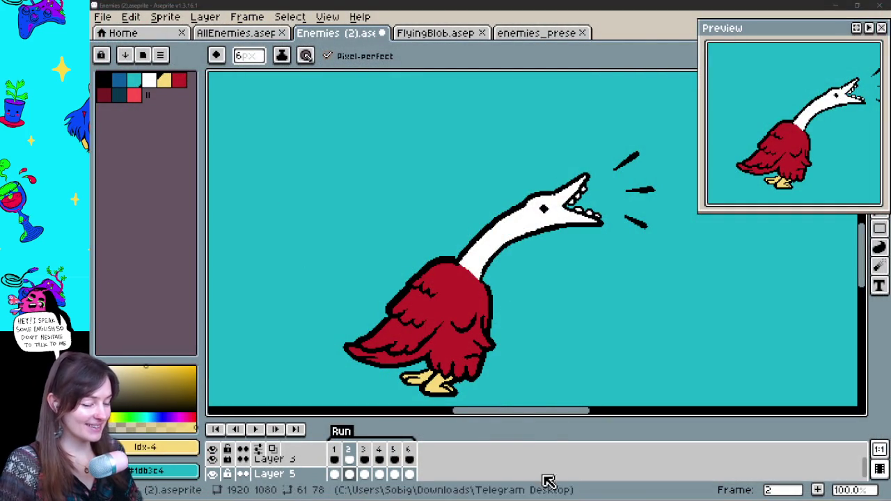
{"action": "left_click", "coordinate": [256, 430]}
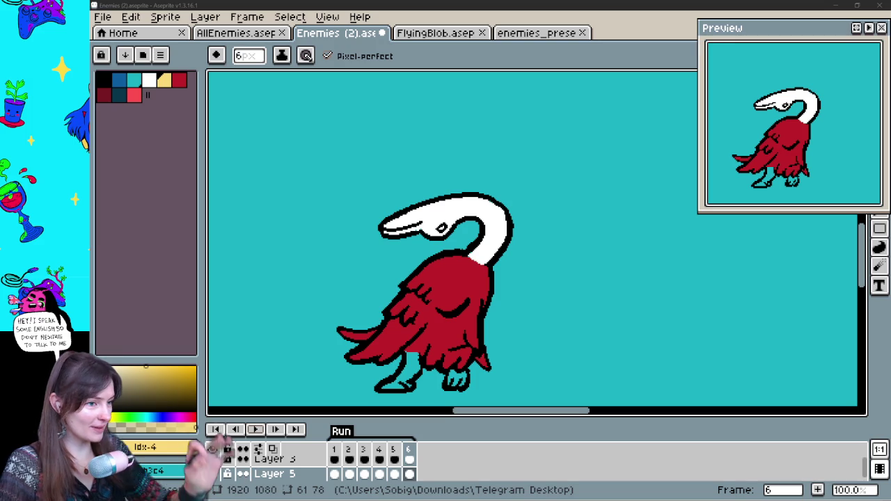
{"action": "mouse_move", "coordinate": [606, 161]}
{"action": "left_mouse_down"}
{"action": "mouse_move", "coordinate": [609, 196]}
{"action": "mouse_move", "coordinate": [573, 229]}
{"action": "mouse_move", "coordinate": [518, 252]}
{"action": "left_mouse_up"}
{"action": "key", "text": "ctrl+z"}
{"action": "left_click_drag", "start_coordinate": [563, 205], "coordinate": [508, 101]}
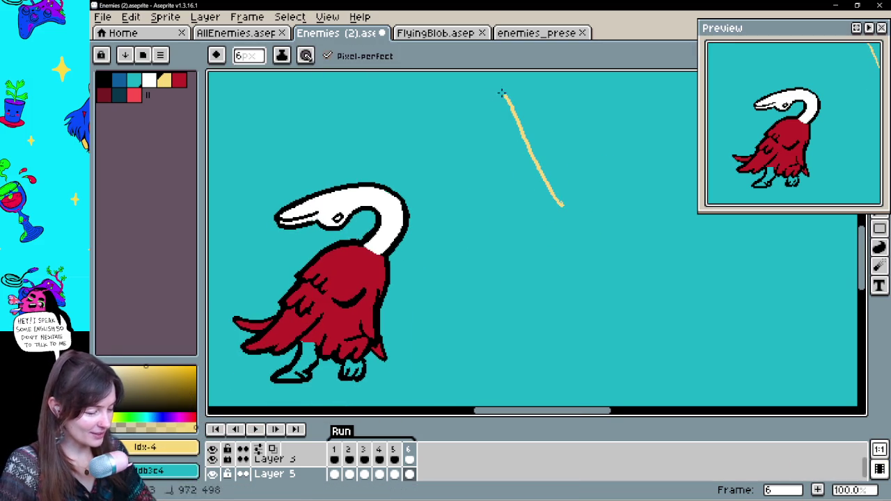
{"action": "left_click_drag", "start_coordinate": [485, 176], "coordinate": [500, 230]}
{"action": "mouse_move", "coordinate": [611, 201]}
{"action": "left_mouse_down"}
{"action": "mouse_move", "coordinate": [661, 163]}
{"action": "mouse_move", "coordinate": [639, 249]}
{"action": "left_mouse_up"}
{"action": "mouse_move", "coordinate": [557, 205]}
{"action": "left_mouse_down"}
{"action": "mouse_move", "coordinate": [593, 108]}
{"action": "mouse_move", "coordinate": [593, 77]}
{"action": "left_mouse_up"}
{"action": "key", "text": "ctrl+z"}
{"action": "mouse_move", "coordinate": [621, 126]}
{"action": "left_mouse_down"}
{"action": "mouse_move", "coordinate": [571, 213]}
{"action": "mouse_move", "coordinate": [569, 162]}
{"action": "left_mouse_up"}
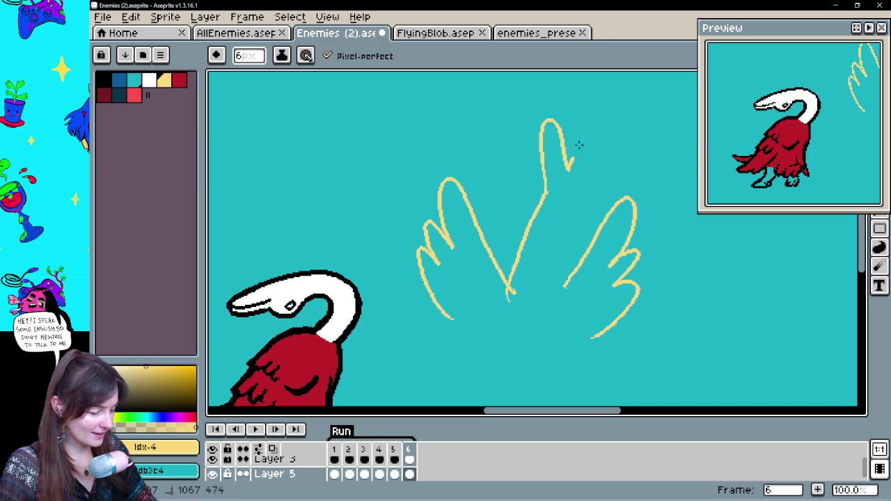
{"action": "left_click_drag", "start_coordinate": [576, 324], "coordinate": [589, 201]}
{"action": "mouse_move", "coordinate": [480, 171]}
{"action": "left_mouse_down"}
{"action": "mouse_move", "coordinate": [618, 236]}
{"action": "mouse_move", "coordinate": [628, 203]}
{"action": "left_mouse_up"}
{"action": "scroll", "coordinate": [545, 255], "scroll_direction": "right", "scroll_amount": 5}
{"action": "left_click_drag", "start_coordinate": [585, 120], "coordinate": [555, 152]}
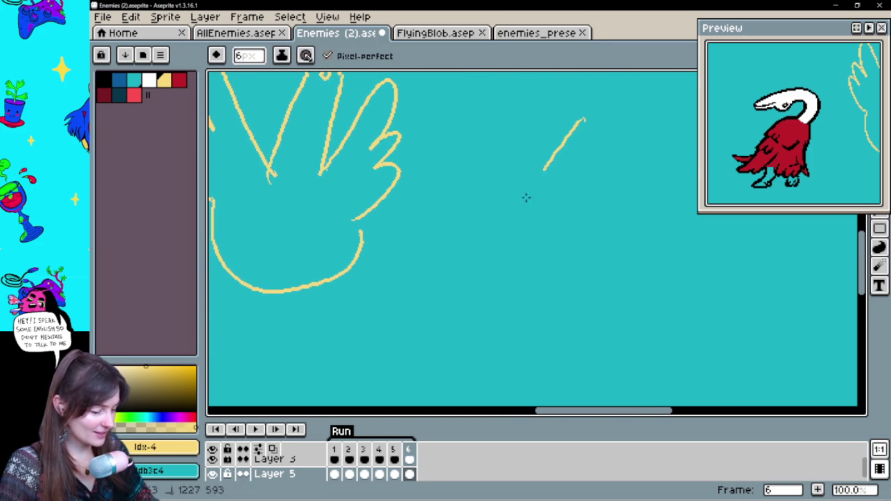
{"action": "left_click_drag", "start_coordinate": [500, 277], "coordinate": [594, 173]}
{"action": "left_click_drag", "start_coordinate": [599, 180], "coordinate": [614, 217]}
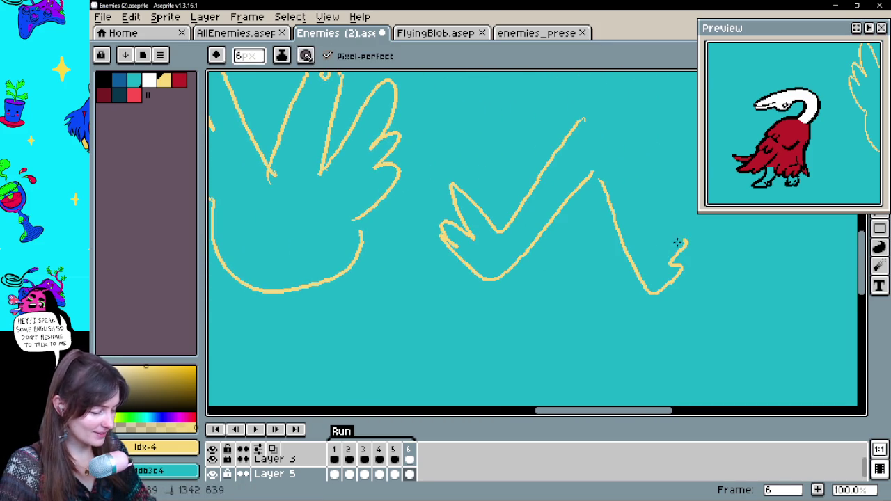
{"action": "left_click_drag", "start_coordinate": [614, 139], "coordinate": [572, 220]}
{"action": "mouse_move", "coordinate": [550, 151]}
{"action": "left_mouse_down"}
{"action": "mouse_move", "coordinate": [543, 174]}
{"action": "mouse_move", "coordinate": [478, 132]}
{"action": "left_mouse_up"}
{"action": "left_click_drag", "start_coordinate": [593, 154], "coordinate": [609, 183]}
{"action": "left_click_drag", "start_coordinate": [561, 144], "coordinate": [594, 202]}
{"action": "key", "text": "ctrl+z"}
{"action": "mouse_move", "coordinate": [545, 150]}
{"action": "left_mouse_down"}
{"action": "mouse_move", "coordinate": [611, 202]}
{"action": "mouse_move", "coordinate": [585, 235]}
{"action": "left_mouse_up"}
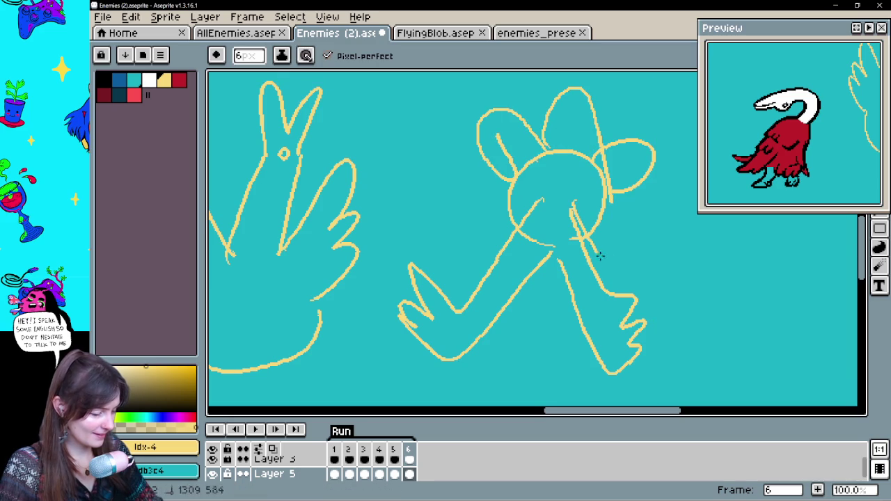
{"action": "key", "text": "ctrl+z"}
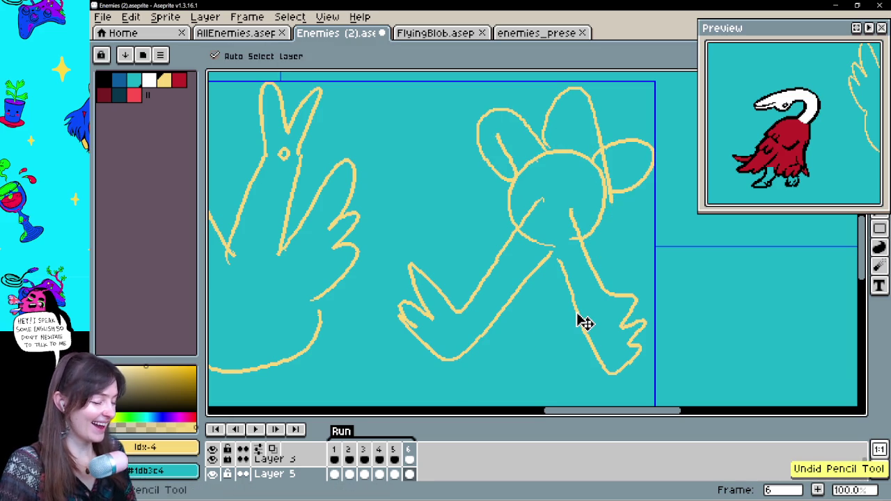
{"action": "key", "text": "ctrl+z"}
{"action": "key", "text": "ctrl+z"}
{"action": "key", "text": "ctrl+z"}
{"action": "key", "text": "ctrl+z"}
{"action": "key", "text": "ctrl+z"}
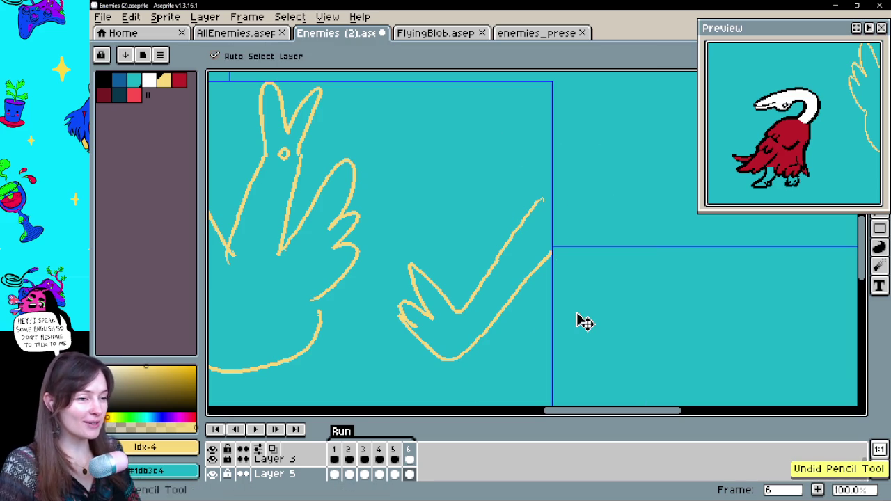
{"action": "key", "text": "ctrl+z"}
{"action": "key", "text": "ctrl+z"}
{"action": "key", "text": "ctrl+z"}
{"action": "key", "text": "ctrl+z"}
{"action": "left_click_drag", "start_coordinate": [578, 308], "coordinate": [790, 199]}
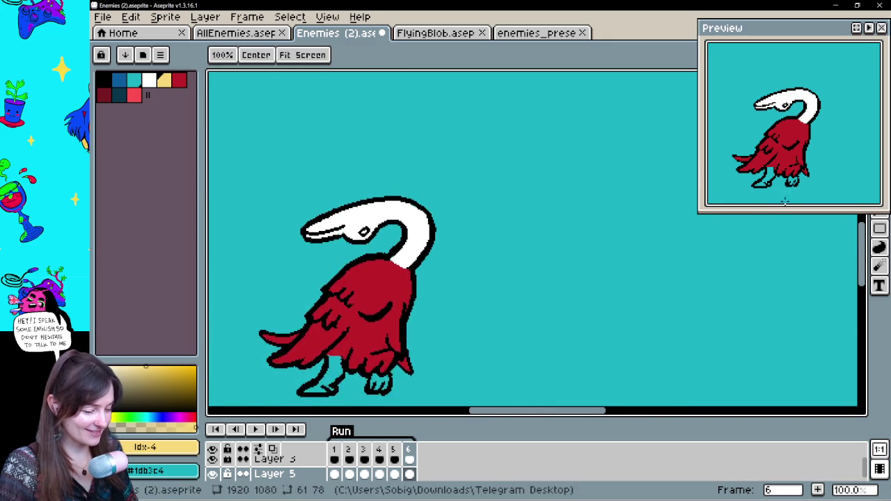
{"action": "mouse_move", "coordinate": [507, 258]}
{"action": "left_mouse_down"}
{"action": "mouse_move", "coordinate": [573, 237]}
{"action": "mouse_move", "coordinate": [504, 220]}
{"action": "left_mouse_up"}
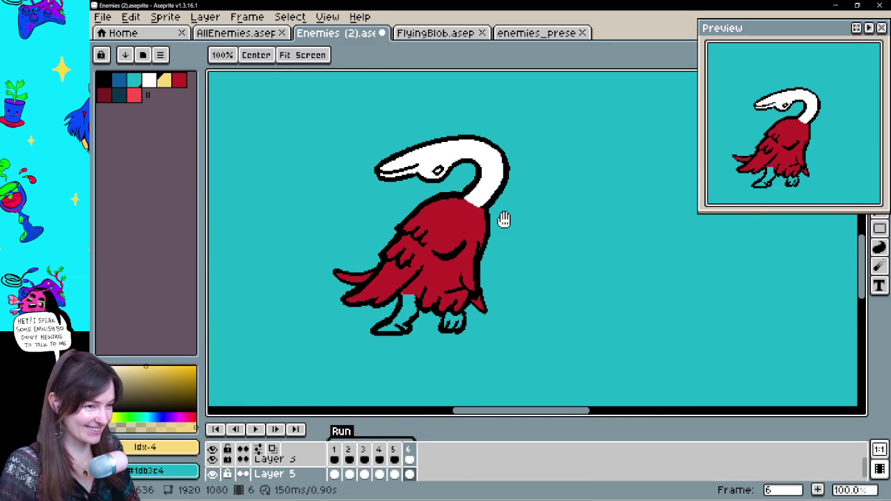
- Paint the bird's left and right feet yellow, then select Layer 5's cel on frame 5
{"action": "key", "text": "b"}
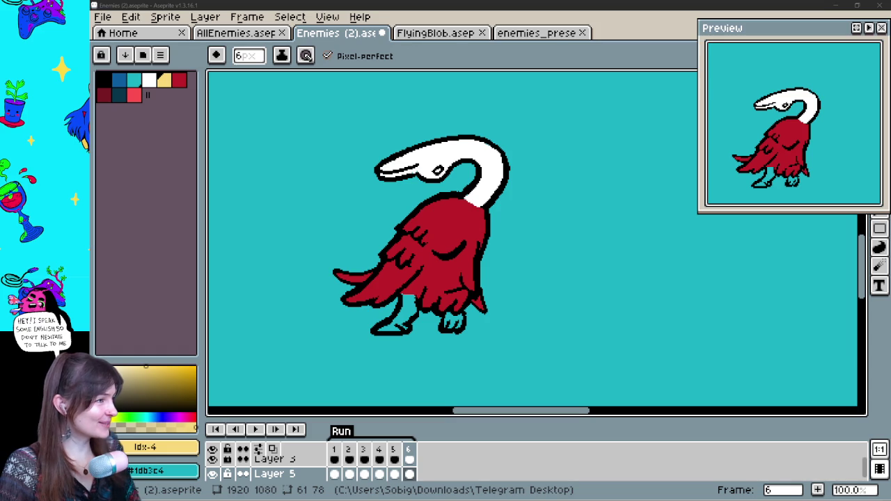
{"action": "left_click_drag", "start_coordinate": [394, 321], "coordinate": [381, 329]}
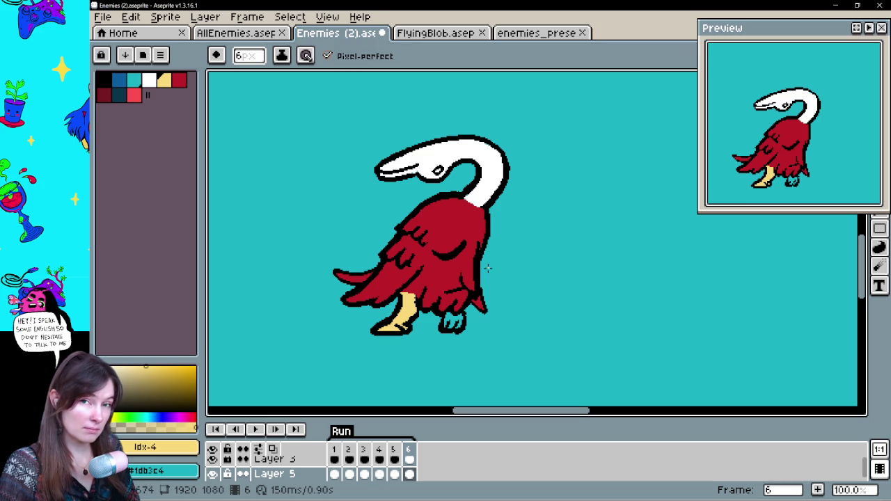
{"action": "left_click_drag", "start_coordinate": [448, 316], "coordinate": [454, 323]}
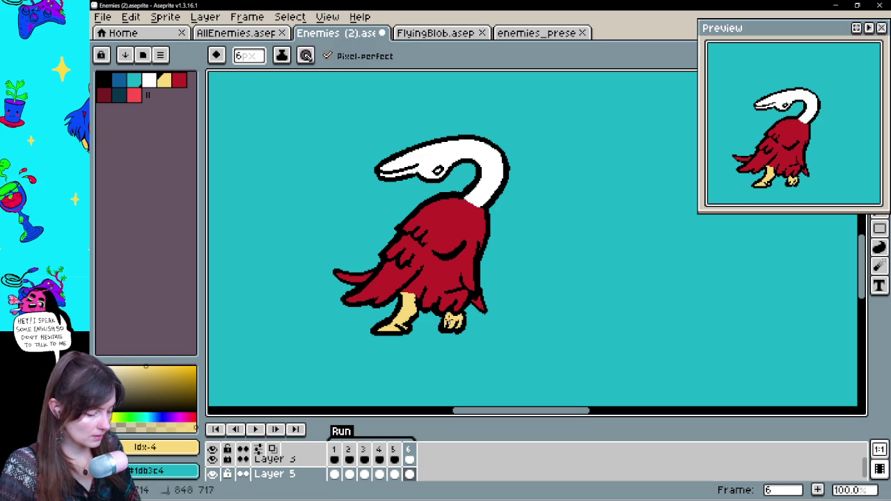
{"action": "left_click", "coordinate": [394, 460]}
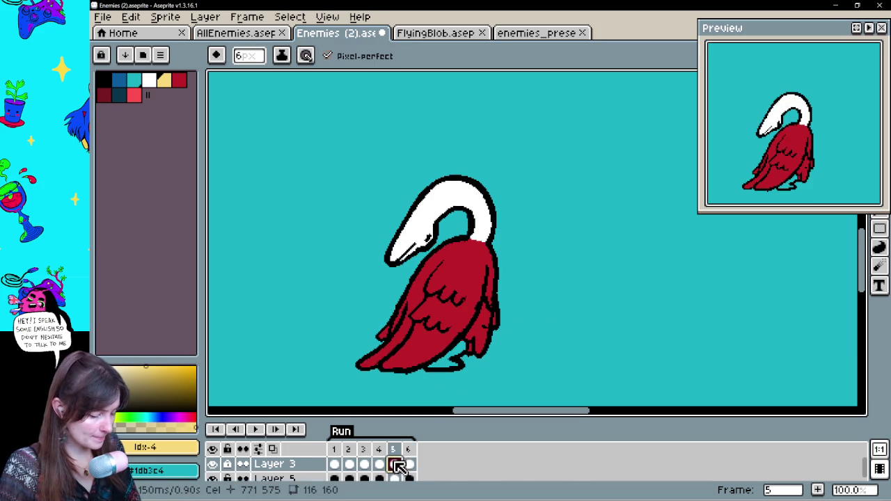
{"action": "left_click", "coordinate": [468, 365]}
{"action": "left_click", "coordinate": [394, 478]}
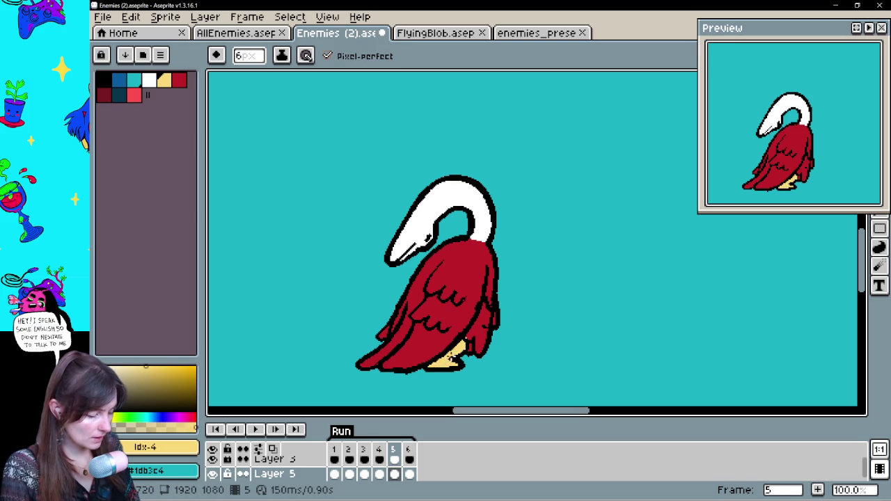
- Fill frame 3's foot yellow and preview the animation, stopping on frame 4
{"action": "left_click", "coordinate": [379, 474]}
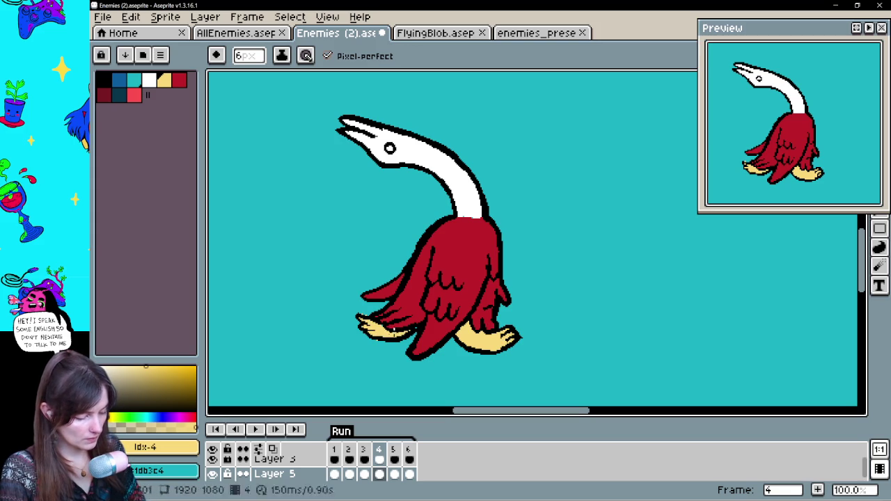
{"action": "key", "text": "comma"}
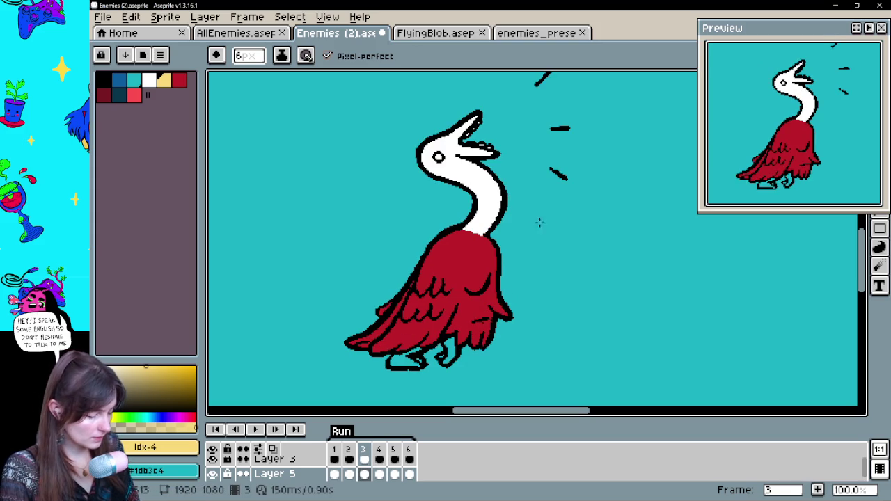
{"action": "left_click", "coordinate": [399, 360]}
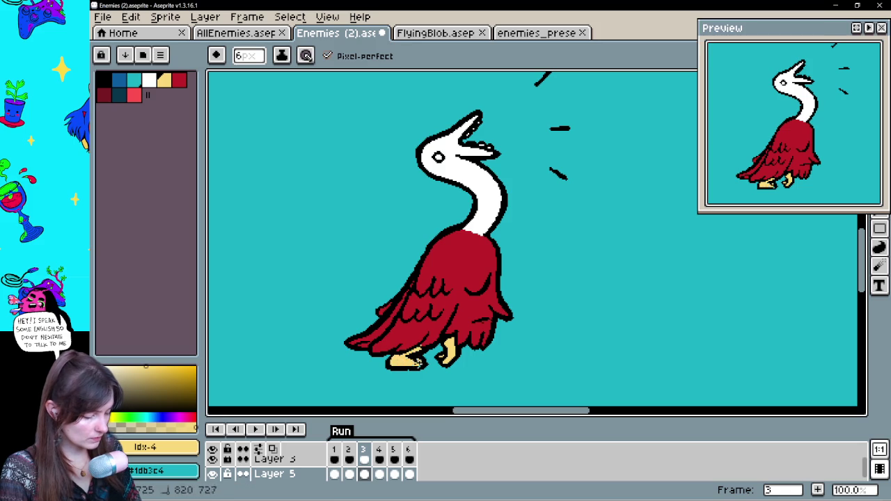
{"action": "key", "text": "comma"}
{"action": "key", "text": "Return"}
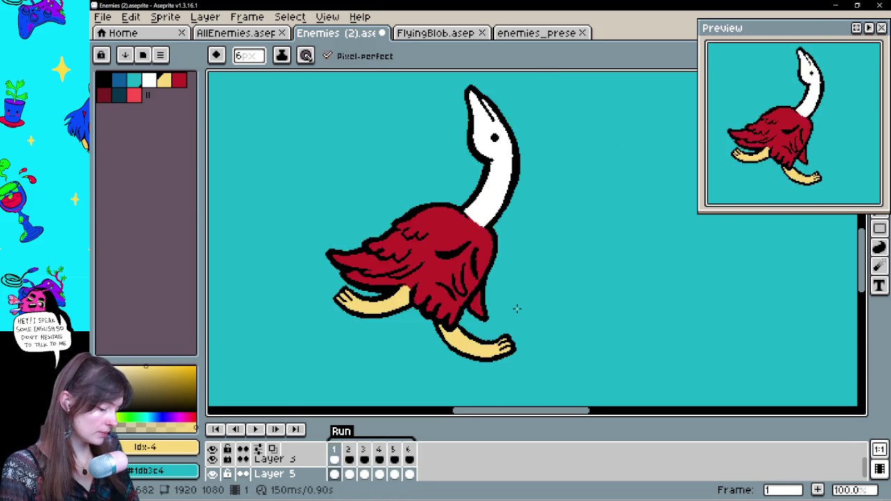
{"action": "key", "text": "Return"}
{"action": "key", "text": "e"}
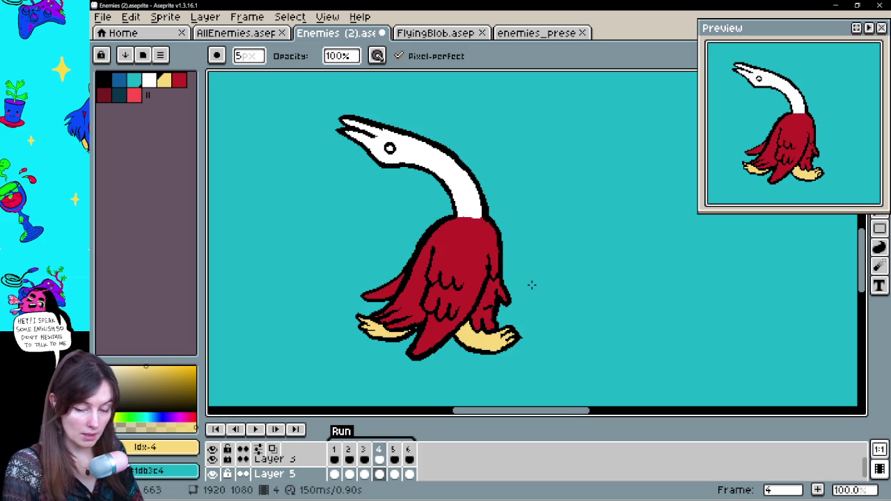
- Flip between frames to compare poses, replay the animation, and sample the body's red and neck's white
{"action": "key", "text": "b"}
{"action": "key", "text": "Right"}
{"action": "key", "text": "Left"}
{"action": "key", "text": "Right"}
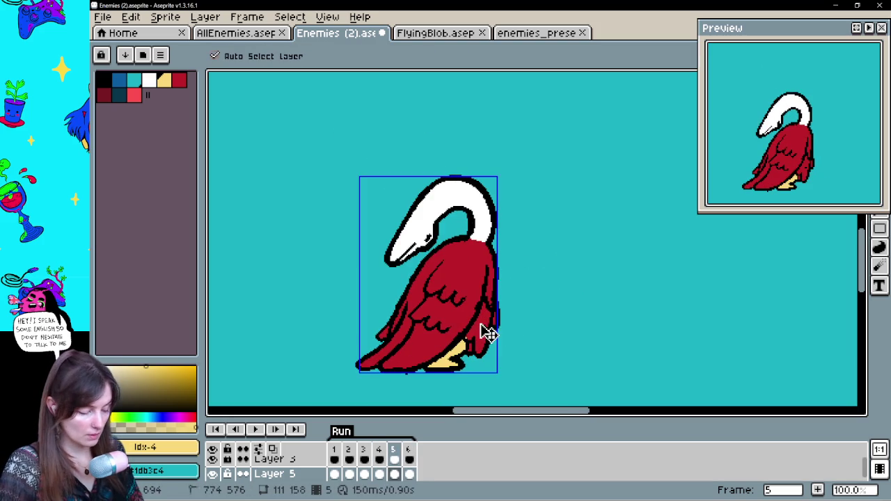
{"action": "left_click", "coordinate": [466, 337], "text": "alt"}
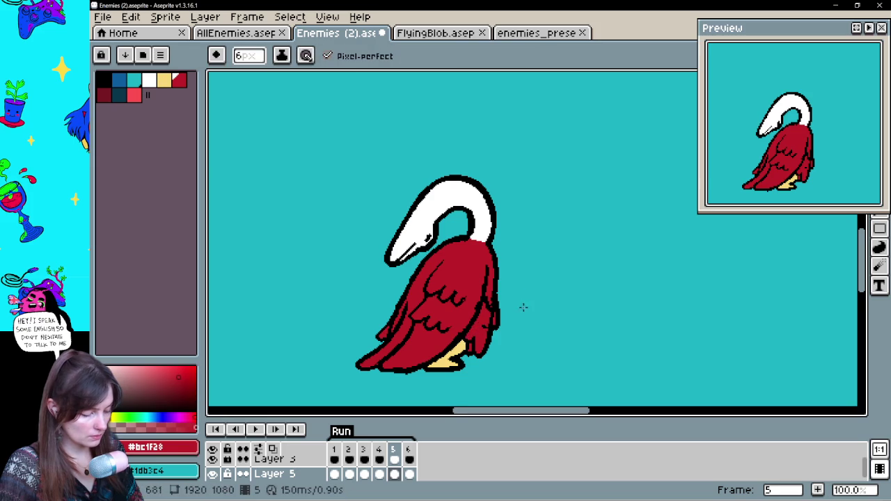
{"action": "key", "text": "Return"}
{"action": "key", "text": "space"}
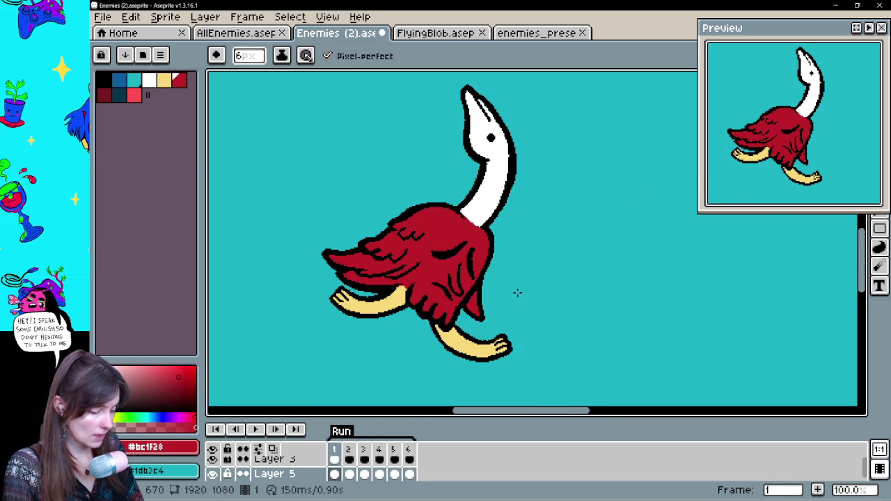
{"action": "left_click", "coordinate": [465, 210], "text": "alt"}
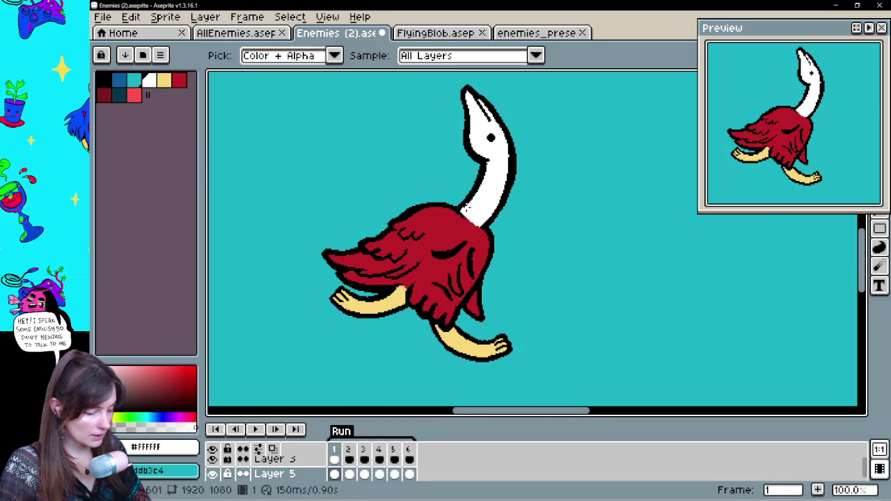
- Sample the feet's yellow and paint the beak pale yellow on frames 1, 5 and 4
{"action": "left_click", "coordinate": [468, 334], "text": "alt"}
{"action": "scroll", "coordinate": [501, 185], "scroll_direction": "up", "scroll_amount": 2}
{"action": "left_click_drag", "start_coordinate": [459, 150], "coordinate": [461, 177]}
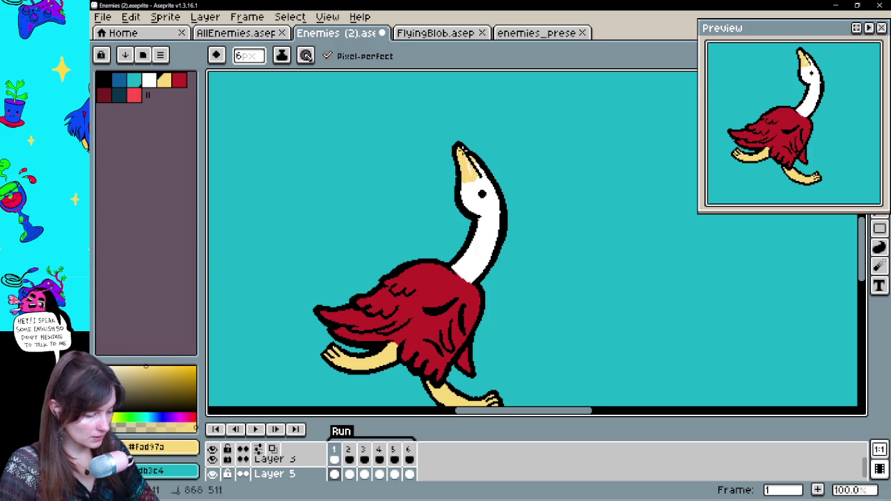
{"action": "key", "text": "period"}
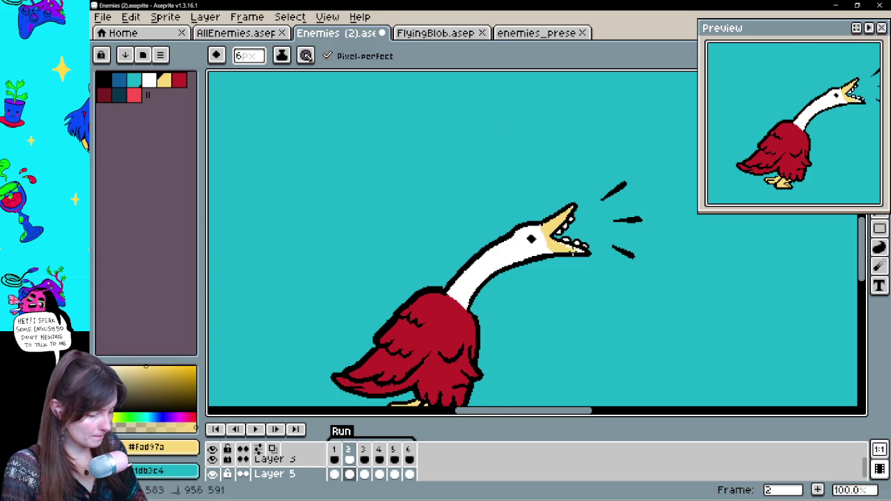
{"action": "key", "text": "comma"}
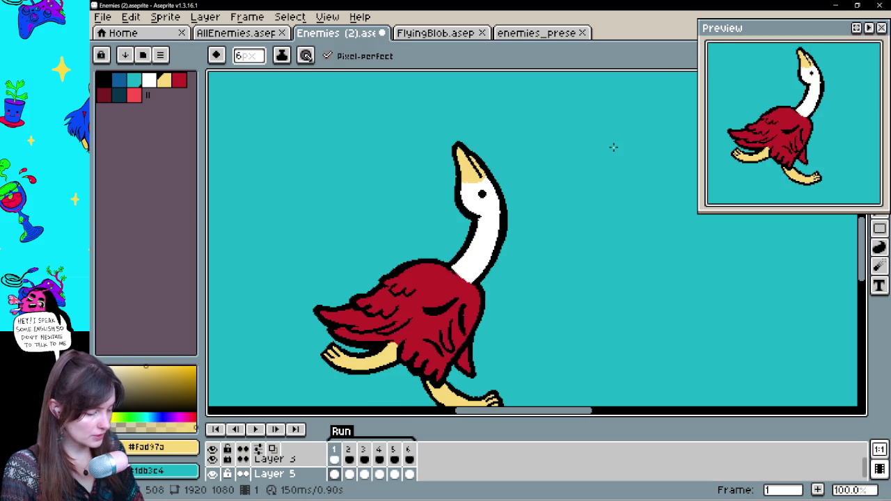
{"action": "key", "text": "comma"}
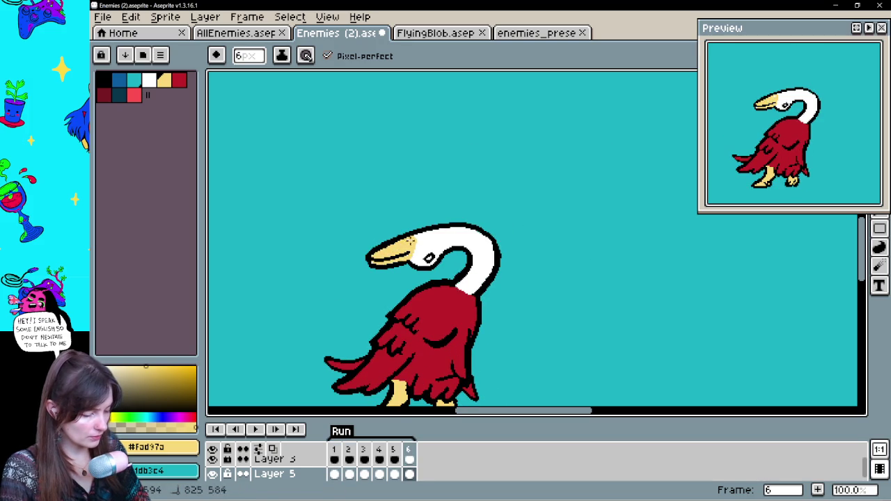
{"action": "key", "text": "comma"}
{"action": "left_click_drag", "start_coordinate": [394, 293], "coordinate": [381, 311]}
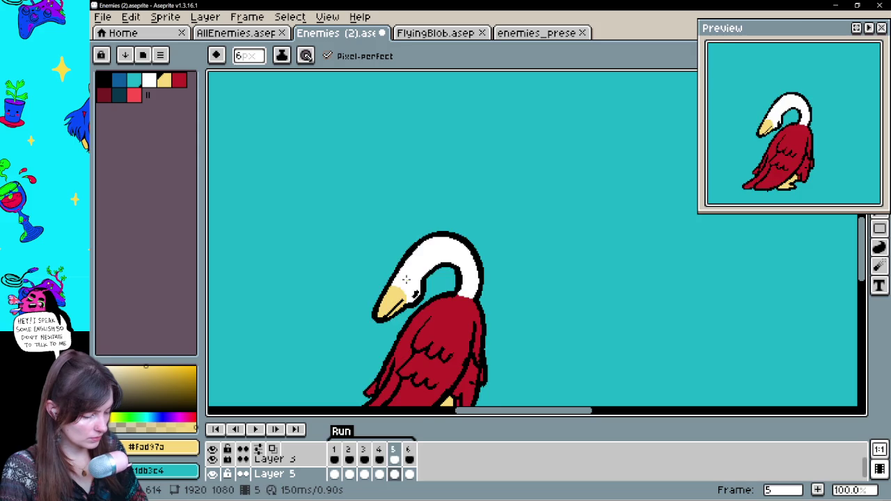
{"action": "key", "text": "comma"}
{"action": "left_click_drag", "start_coordinate": [333, 187], "coordinate": [349, 197]}
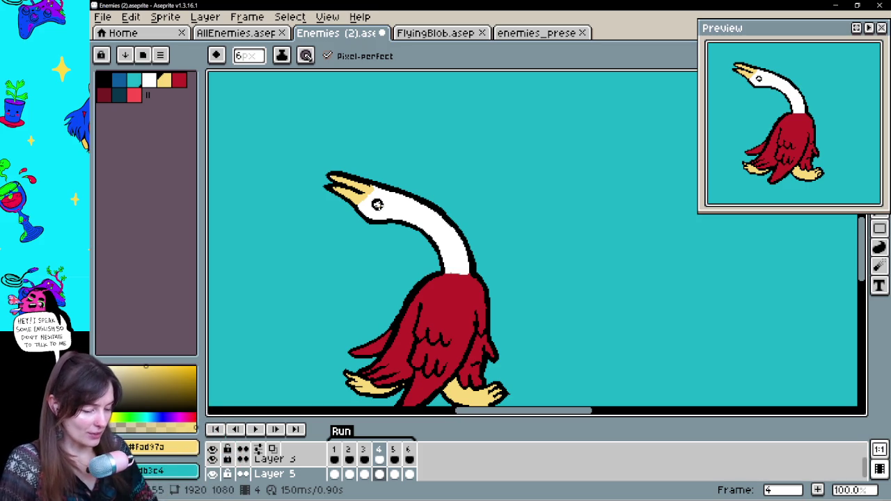
- Select Layer 5's cel on frame 3, then return to frame 2 and cycle the frames
{"action": "key", "text": "Return"}
{"action": "left_click", "coordinate": [365, 465]}
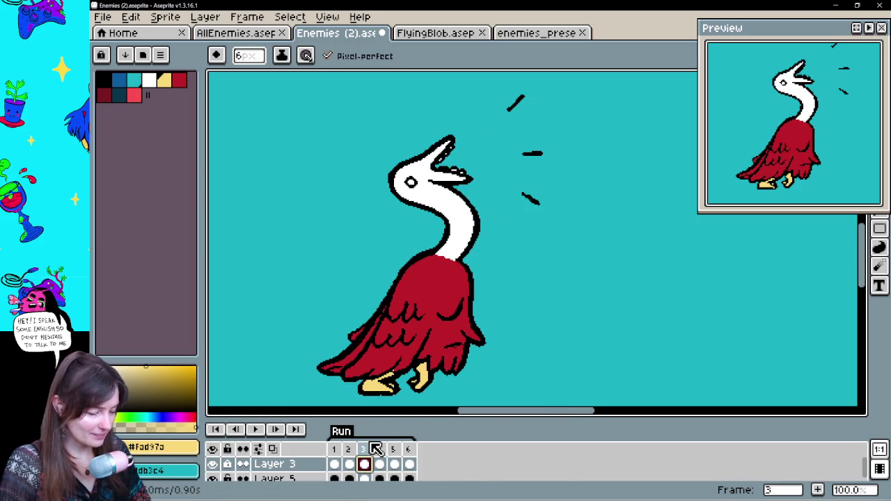
{"action": "left_click", "coordinate": [364, 478]}
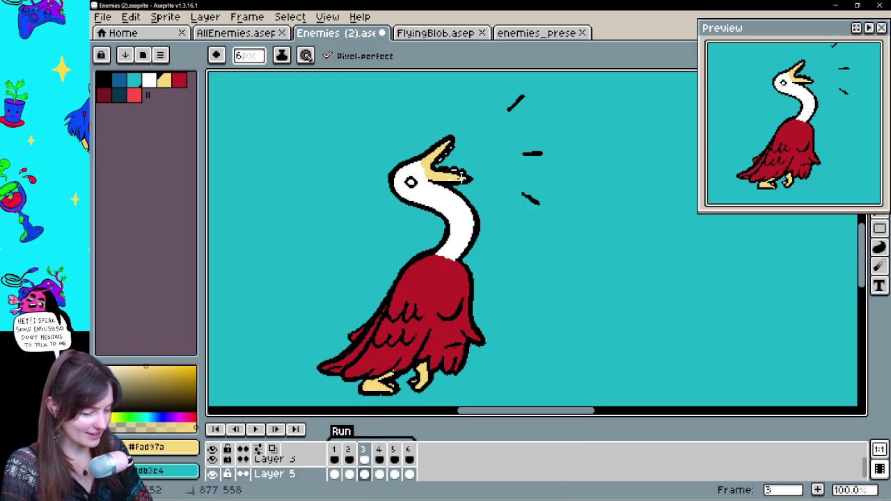
{"action": "key", "text": "Left"}
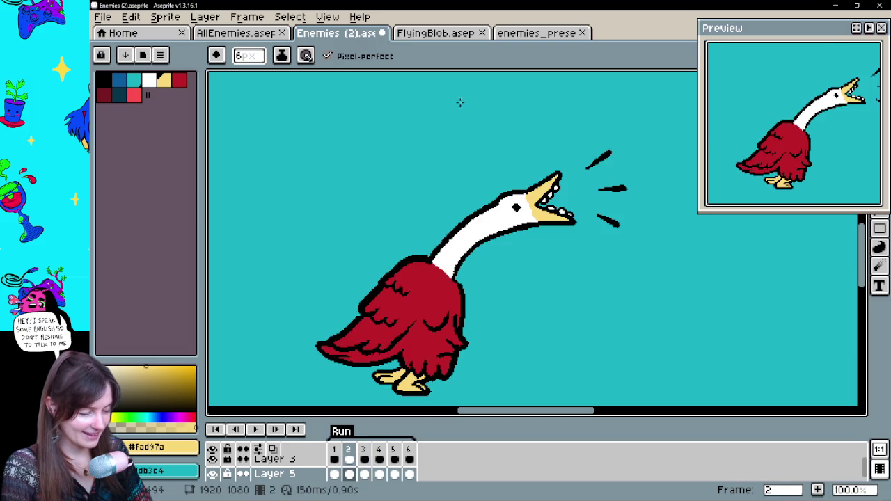
{"action": "key", "text": "Return"}
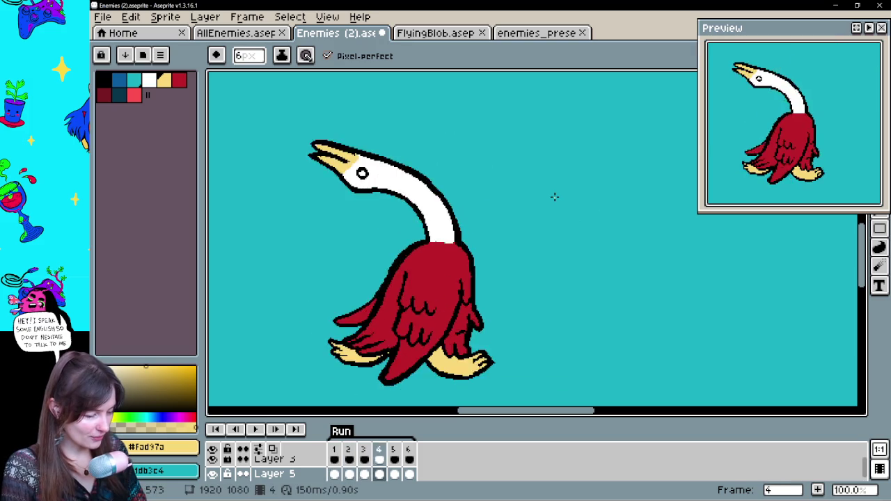
- Play and stop the goose animation, recentre the goose on the canvas, and return to frame 2
{"action": "left_click", "coordinate": [255, 429]}
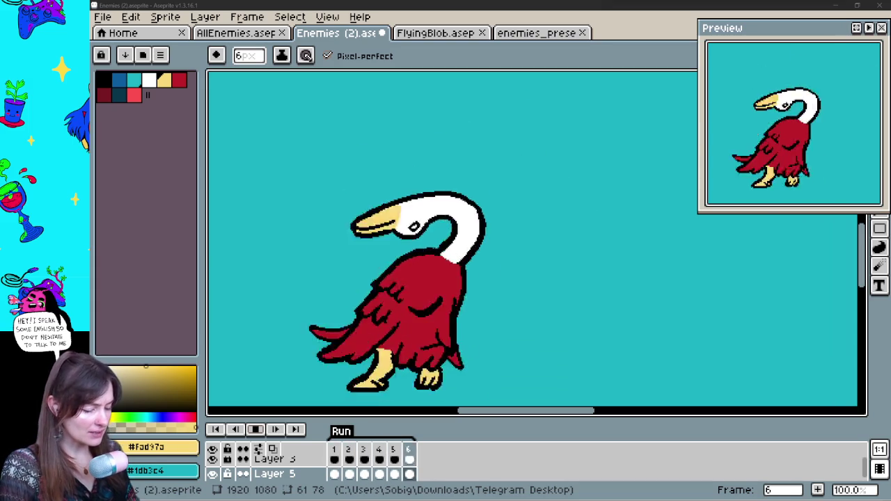
{"action": "left_click", "coordinate": [273, 432]}
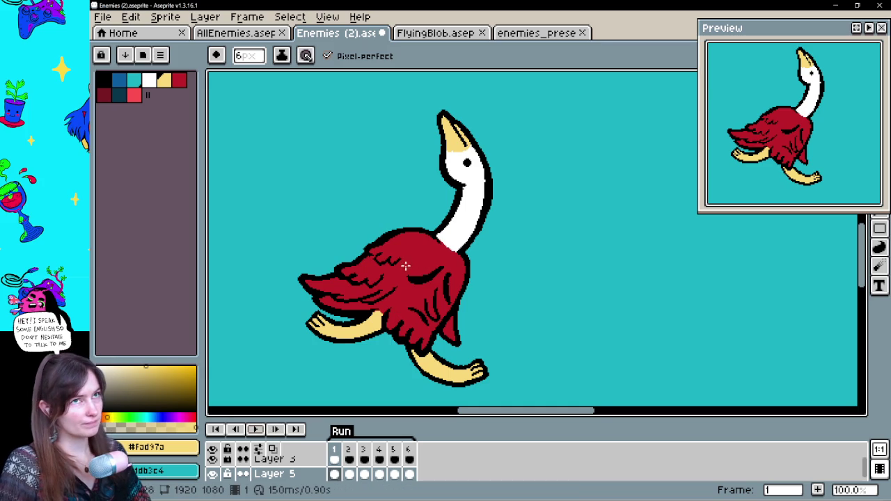
{"action": "scroll", "coordinate": [453, 255], "scroll_direction": "left", "scroll_amount": 5}
{"action": "left_click_drag", "start_coordinate": [565, 196], "coordinate": [309, 325]}
{"action": "left_click_drag", "start_coordinate": [563, 288], "coordinate": [481, 209]}
{"action": "left_click", "coordinate": [358, 465]}
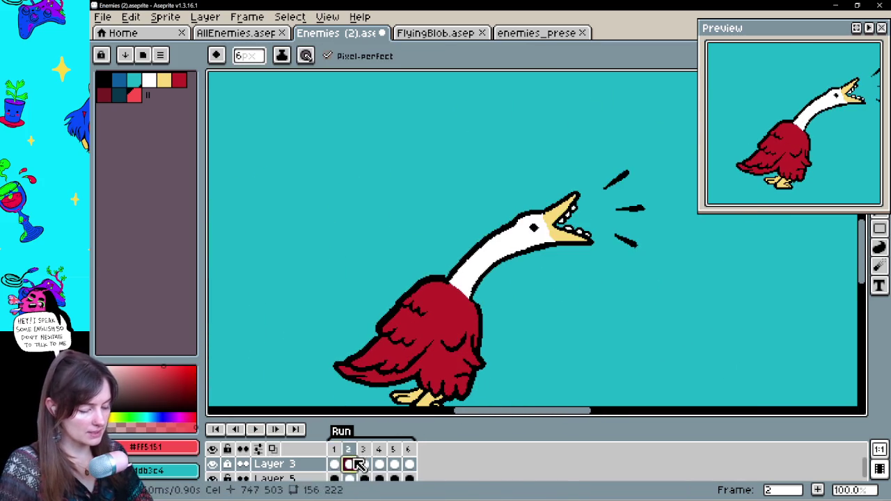
- Step through frames 3 to 6 and play the animation to review the poses
{"action": "left_click", "coordinate": [368, 478]}
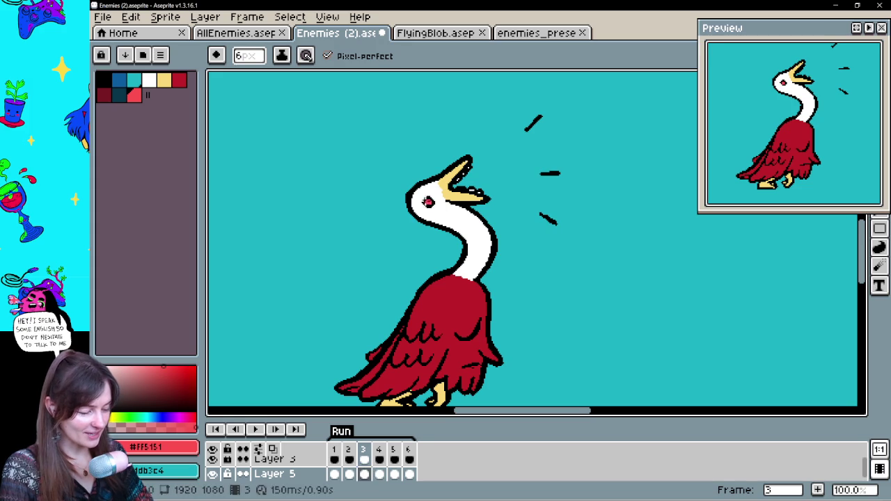
{"action": "key", "text": "Right"}
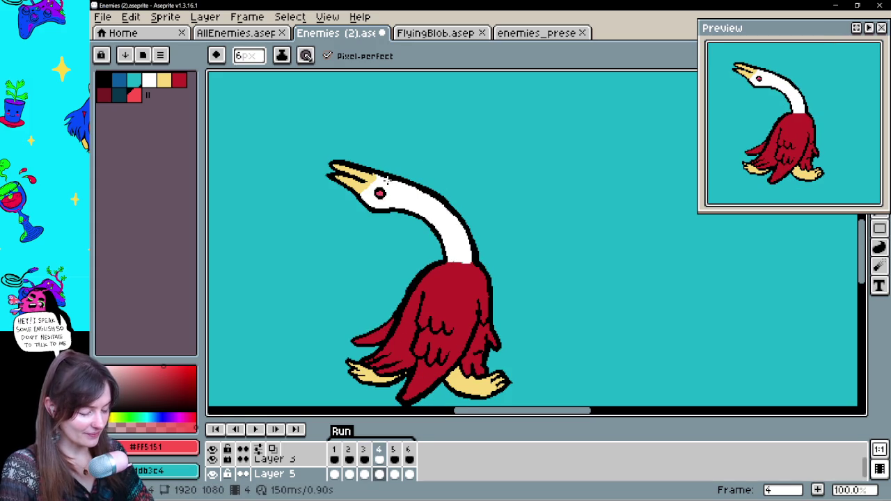
{"action": "key", "text": "Right"}
{"action": "key", "text": "Right"}
{"action": "key", "text": "Right"}
{"action": "key", "text": "Left"}
{"action": "key", "text": "Return"}
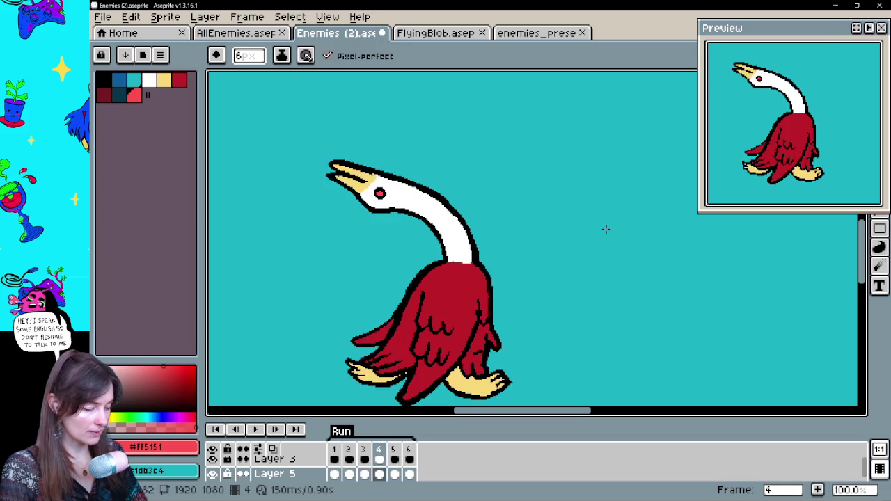
{"action": "key", "text": "Return"}
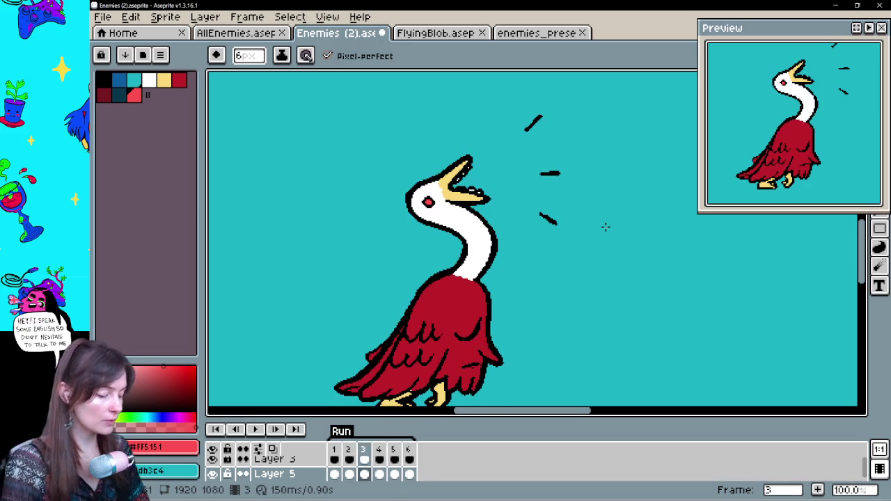
- On frame 2, fill the inside of the goose's open beak with light red #FF5151
{"action": "left_click_drag", "start_coordinate": [384, 314], "coordinate": [710, 230]}
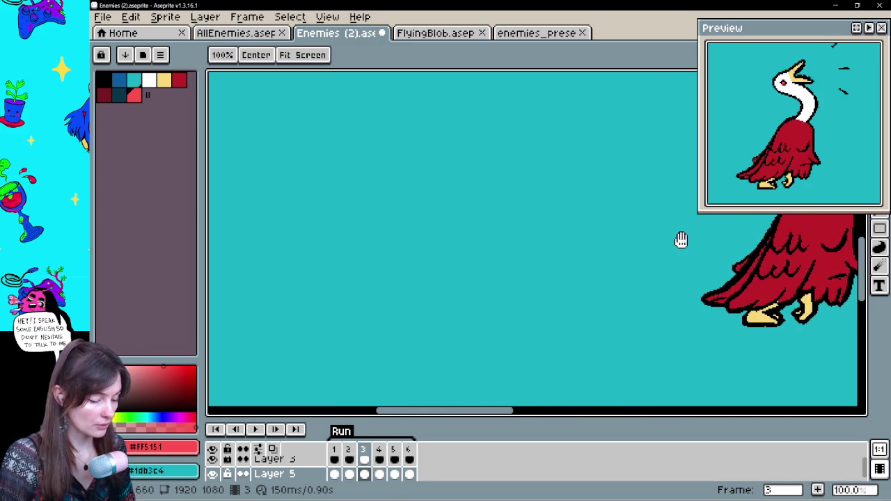
{"action": "left_click", "coordinate": [336, 474]}
{"action": "left_click_drag", "start_coordinate": [583, 275], "coordinate": [594, 298]}
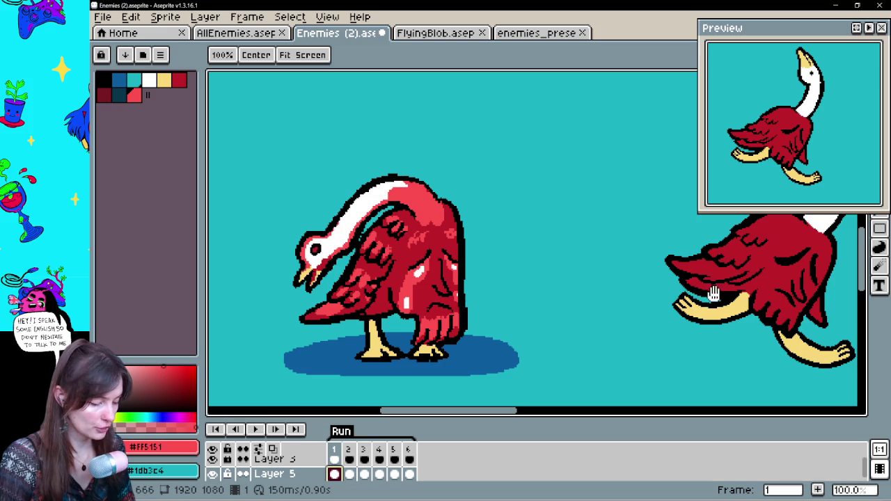
{"action": "left_click_drag", "start_coordinate": [700, 299], "coordinate": [627, 327]}
{"action": "left_click", "coordinate": [349, 475]}
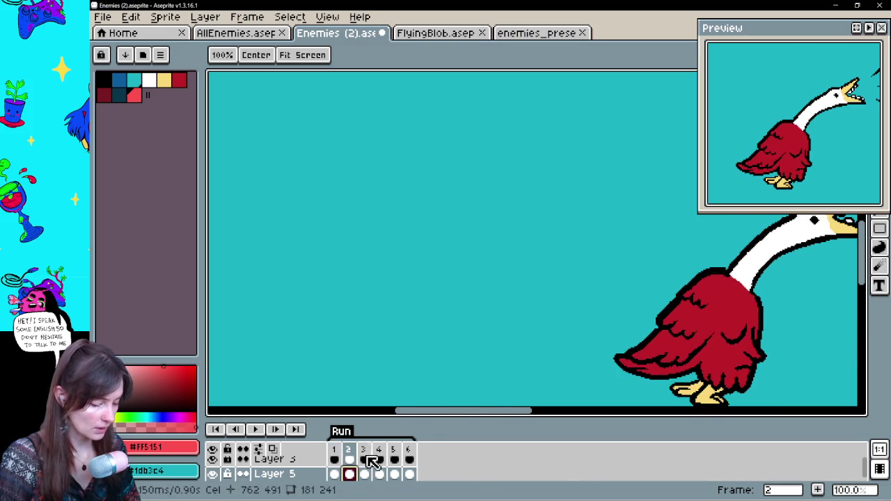
{"action": "scroll", "coordinate": [550, 276], "scroll_direction": "right", "scroll_amount": 3}
{"action": "scroll", "coordinate": [557, 306], "scroll_direction": "right", "scroll_amount": 5}
{"action": "left_click_drag", "start_coordinate": [521, 177], "coordinate": [534, 177]}
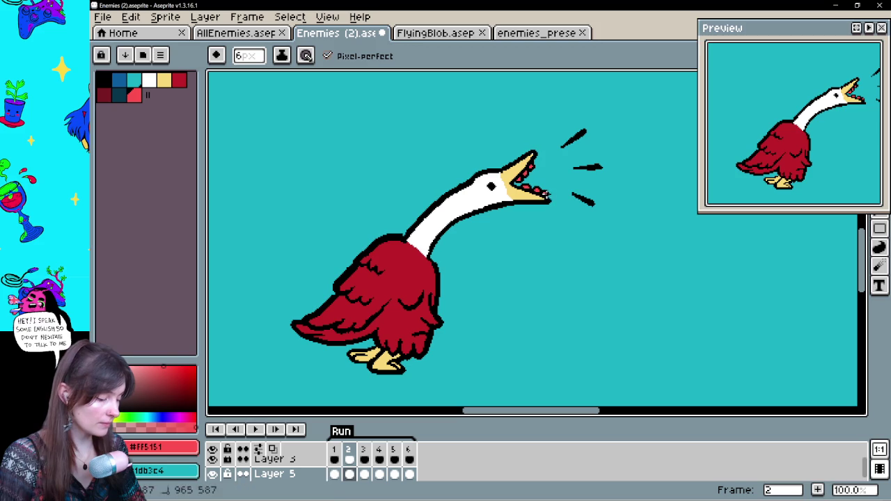
- Cycle through all frames to check the beak colour, ending back on frame 2
{"action": "key", "text": "Right"}
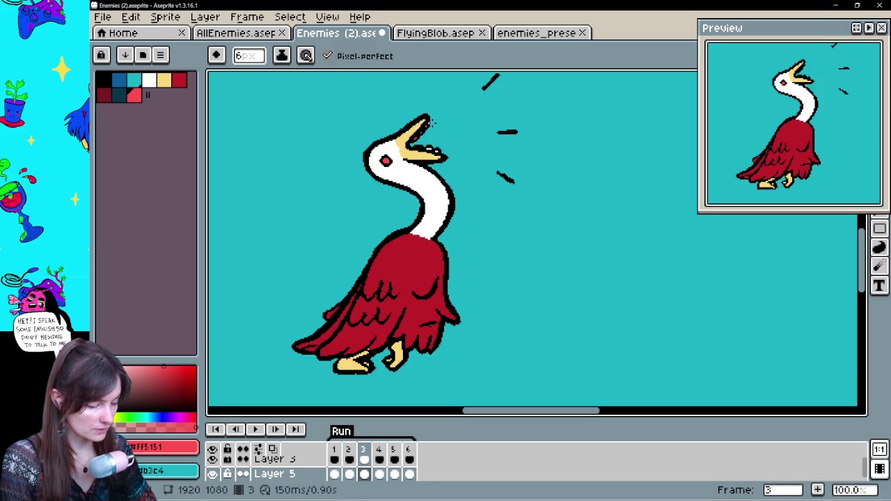
{"action": "key", "text": "Right"}
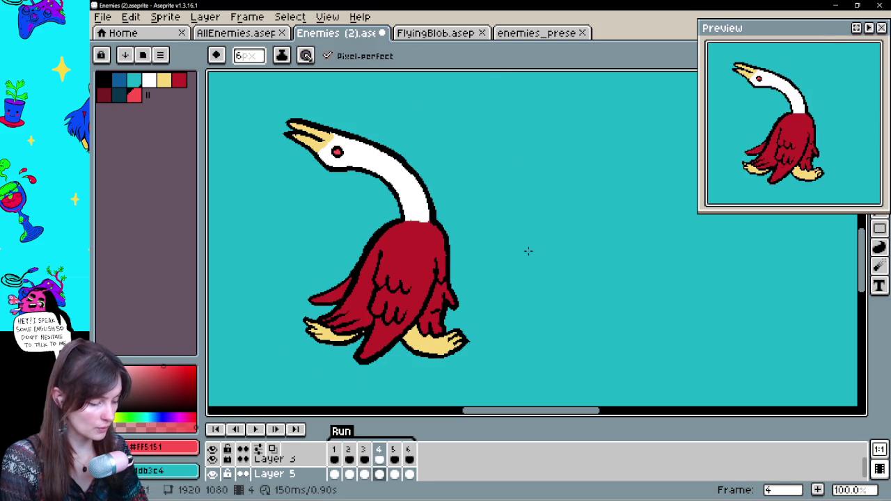
{"action": "key", "text": "Right"}
{"action": "key", "text": "Right"}
{"action": "key", "text": "Right"}
{"action": "key", "text": "Right"}
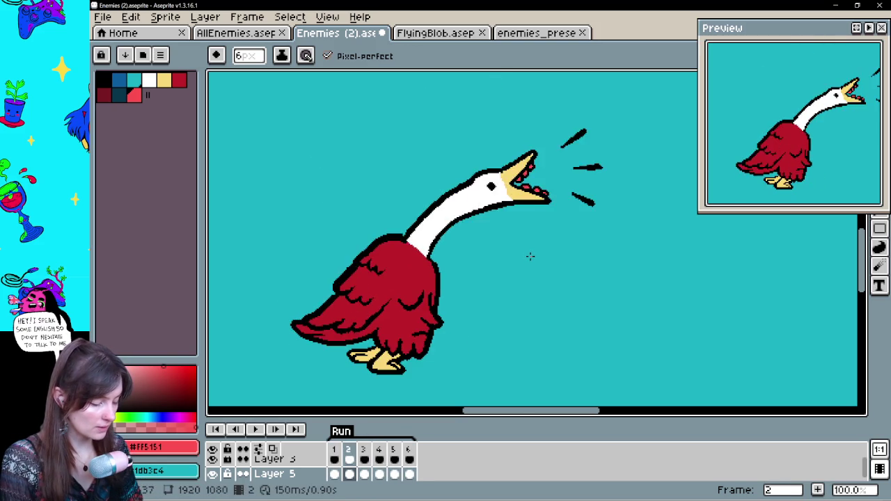
{"action": "key", "text": "Right"}
{"action": "key", "text": "Right"}
{"action": "key", "text": "Right"}
{"action": "key", "text": "Right"}
{"action": "key", "text": "Right"}
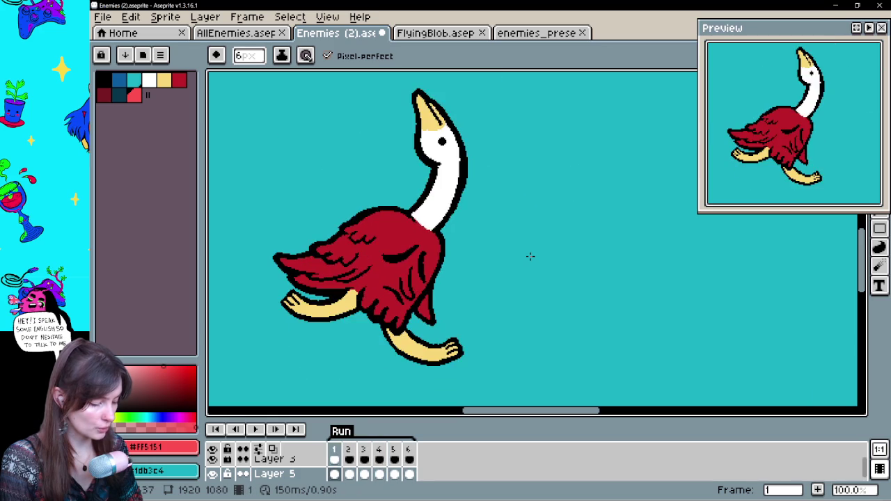
{"action": "key", "text": "Right"}
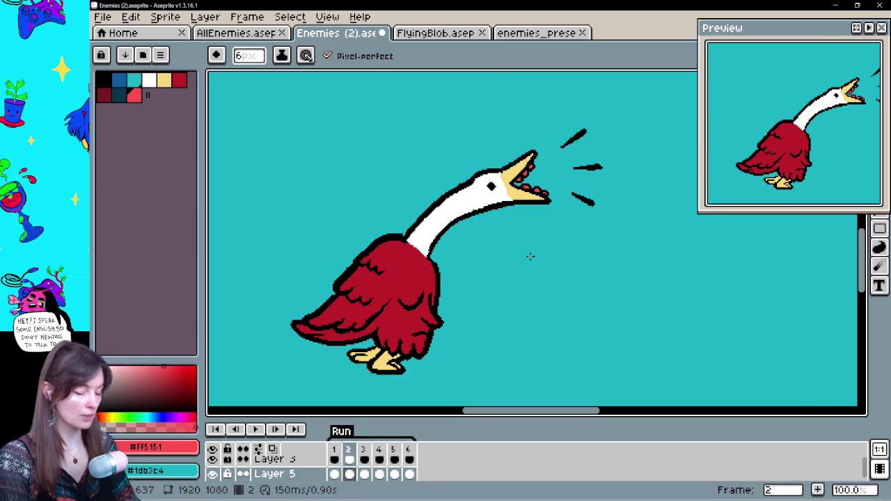
{"action": "key", "text": "Left"}
{"action": "key", "text": "Right"}
{"action": "left_click_drag", "start_coordinate": [424, 317], "coordinate": [682, 278]}
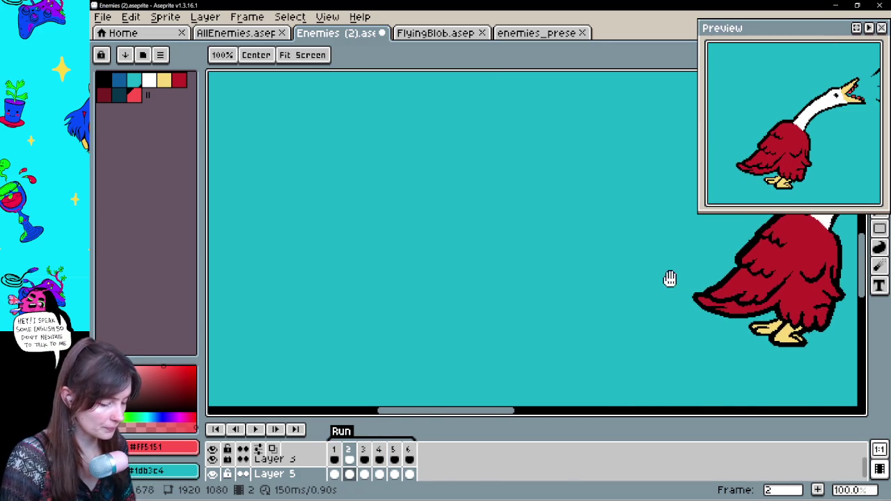
- On frame 1, draw vertical light red #FF5151 highlights down the walking goose's body
{"action": "left_click", "coordinate": [335, 474]}
{"action": "left_click_drag", "start_coordinate": [622, 305], "coordinate": [478, 334]}
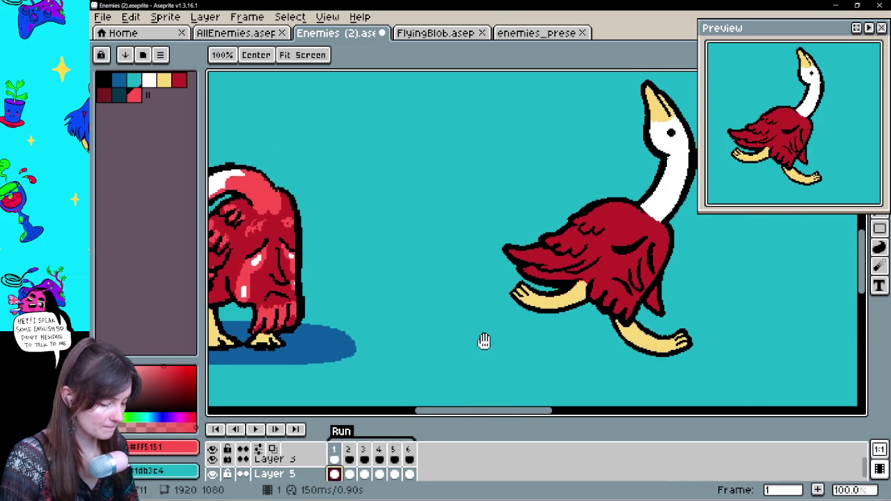
{"action": "left_click_drag", "start_coordinate": [453, 374], "coordinate": [412, 338]}
{"action": "left_click_drag", "start_coordinate": [539, 259], "coordinate": [538, 298]}
{"action": "key", "text": "ctrl+z"}
{"action": "left_click_drag", "start_coordinate": [539, 261], "coordinate": [538, 311]}
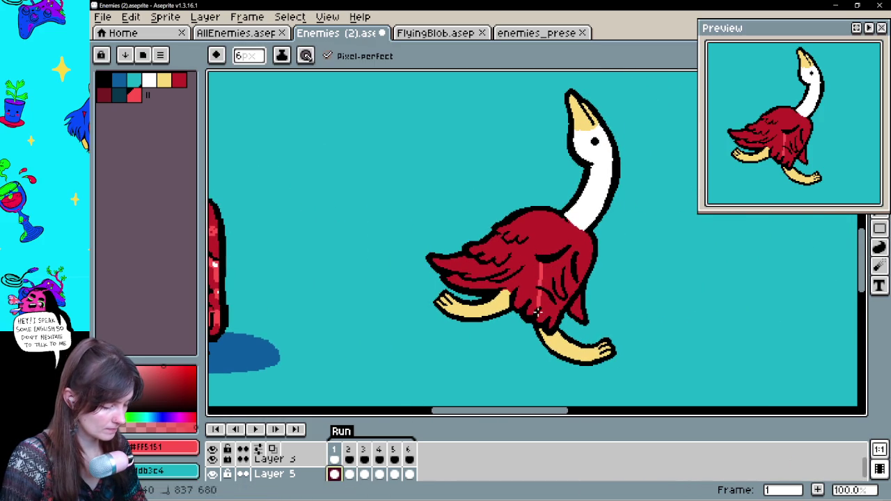
{"action": "left_click_drag", "start_coordinate": [574, 274], "coordinate": [572, 284]}
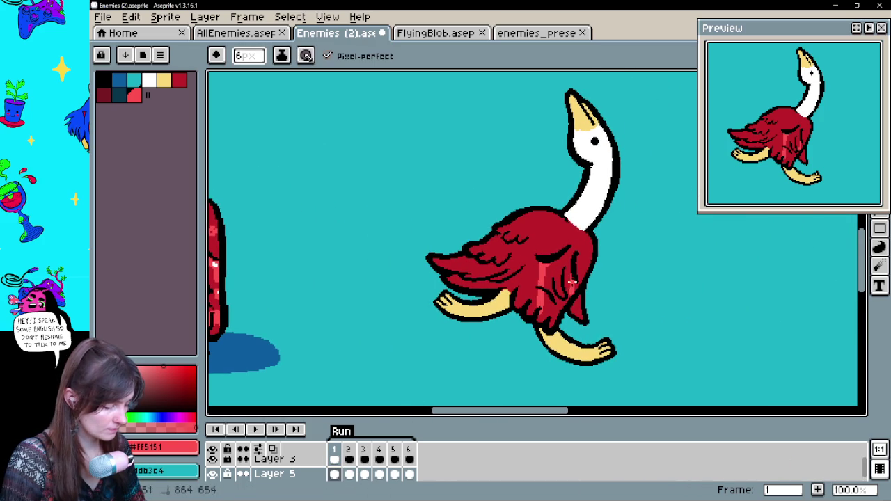
- Add light red body highlight strokes on frames 3 and 5
{"action": "key", "text": "Return"}
{"action": "key", "text": "Return"}
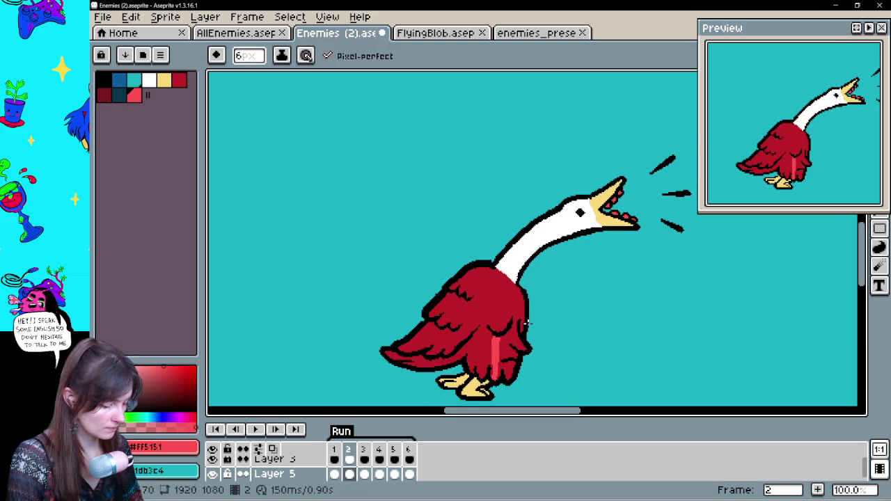
{"action": "key", "text": "Right"}
{"action": "left_click_drag", "start_coordinate": [508, 324], "coordinate": [506, 354]}
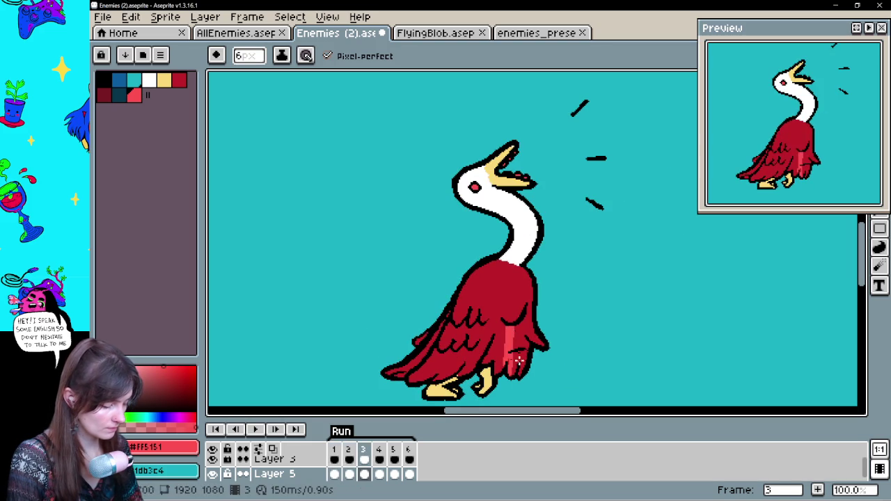
{"action": "key", "text": "Right"}
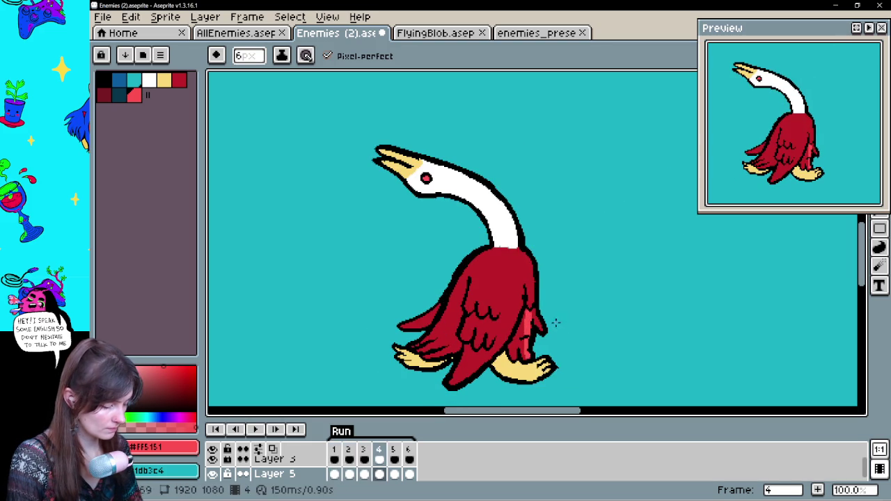
{"action": "key", "text": "Right"}
{"action": "left_click_drag", "start_coordinate": [528, 324], "coordinate": [521, 355]}
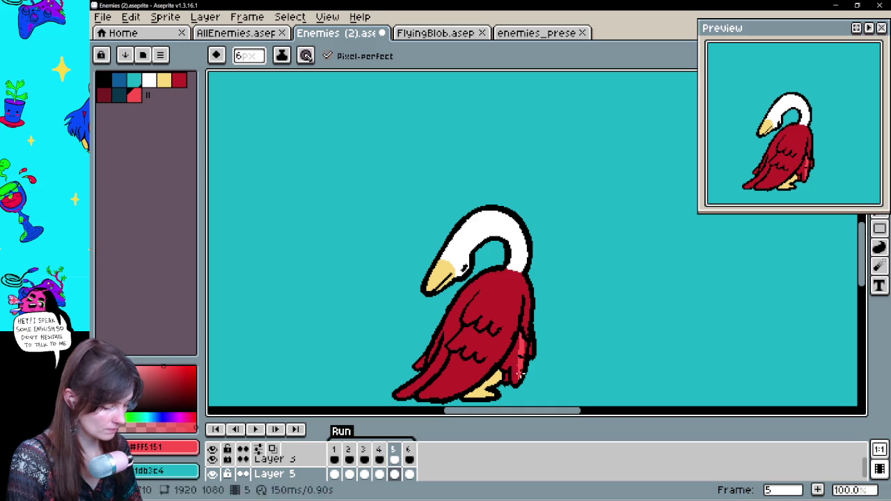
- On frame 6, paint a light red stripe down the goose's chest and play the animation
{"action": "key", "text": "Right"}
{"action": "left_click_drag", "start_coordinate": [482, 317], "coordinate": [480, 333]}
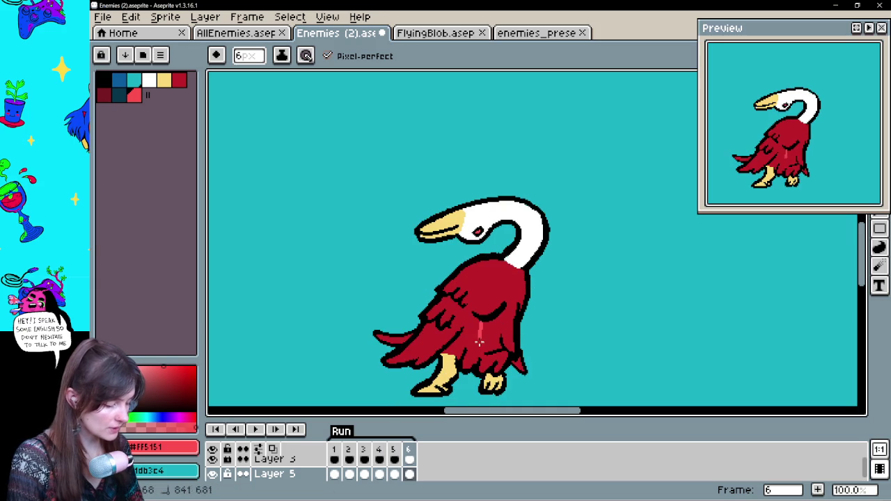
{"action": "key", "text": "Return"}
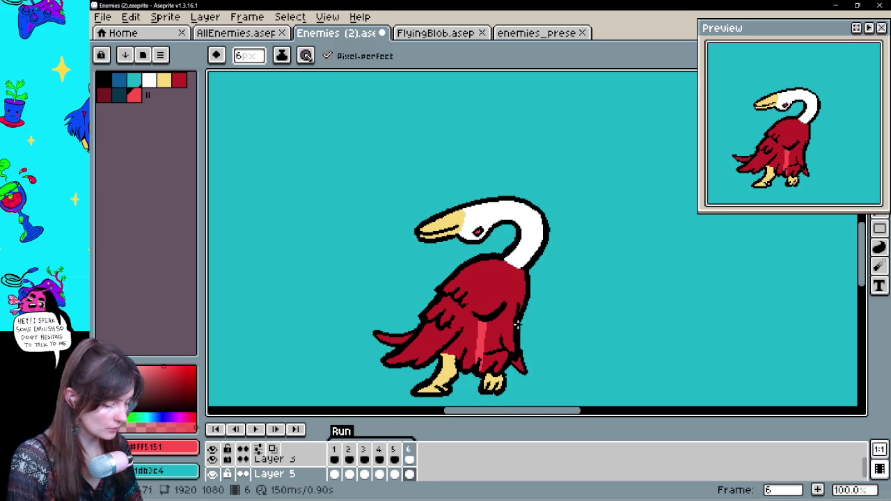
{"action": "left_click_drag", "start_coordinate": [482, 289], "coordinate": [475, 344]}
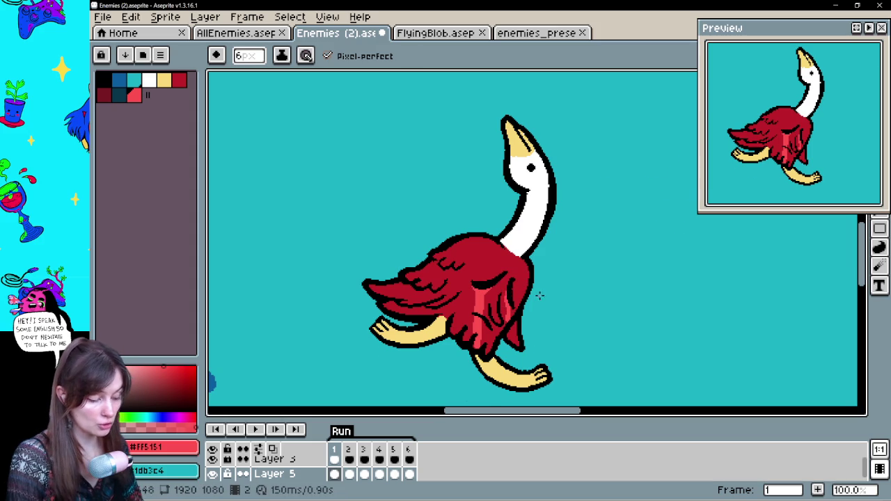
- Step through frames 2 to 6 to review the highlights, landing on frame 5
{"action": "key", "text": "Right"}
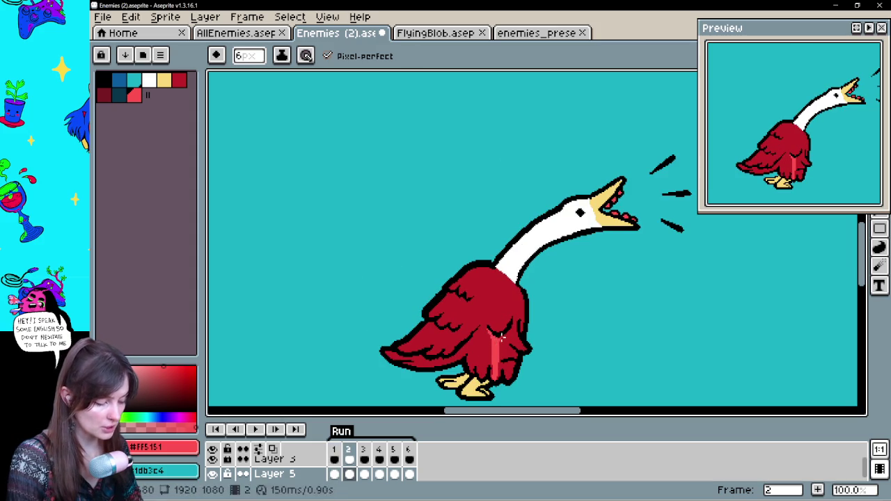
{"action": "key", "text": "Right"}
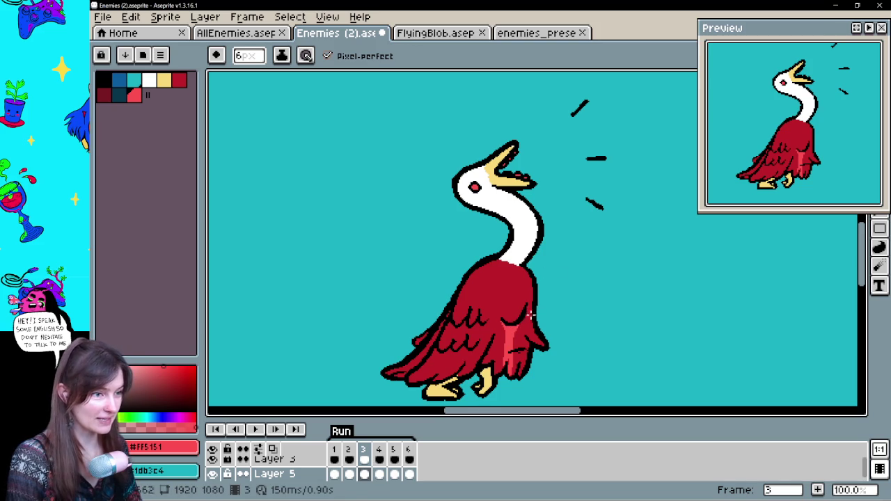
{"action": "key", "text": "Right"}
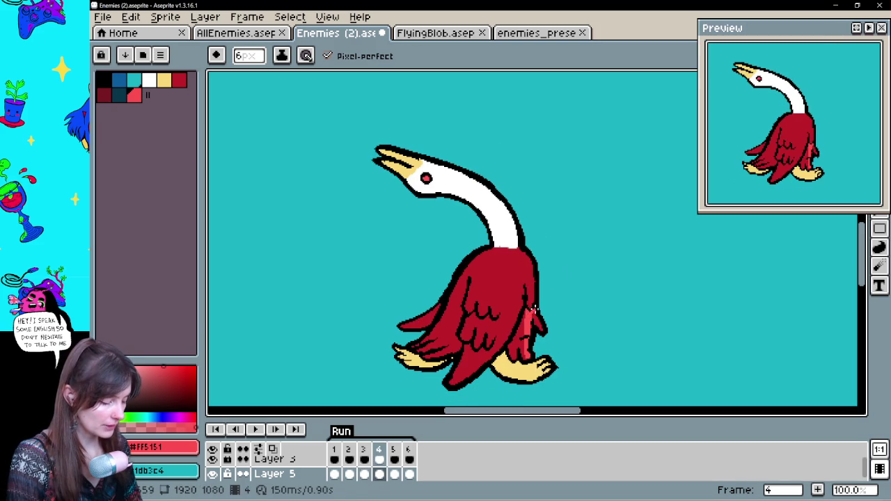
{"action": "key", "text": "Right"}
{"action": "key", "text": "Right"}
{"action": "key", "text": "Right"}
{"action": "key", "text": "Left"}
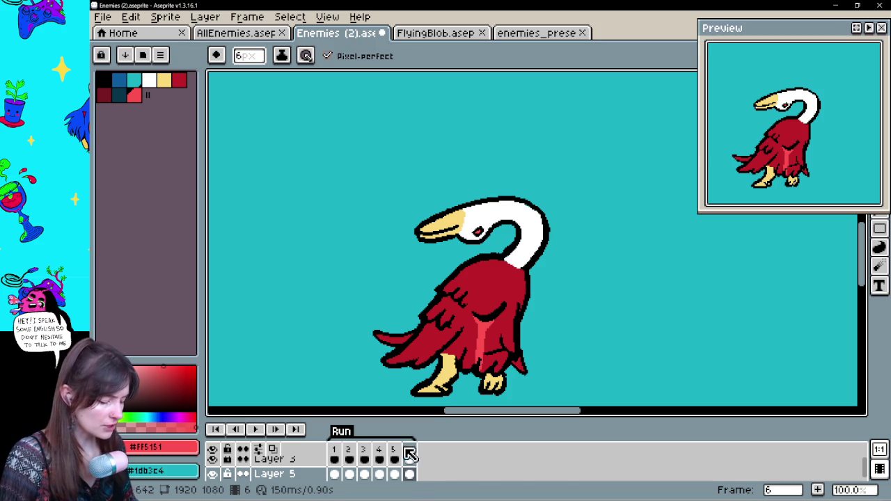
{"action": "left_click", "coordinate": [394, 451]}
- On frame 2, paint out the old pink stripe with body red and draw a new #FF5151 stripe
{"action": "key", "text": "Return"}
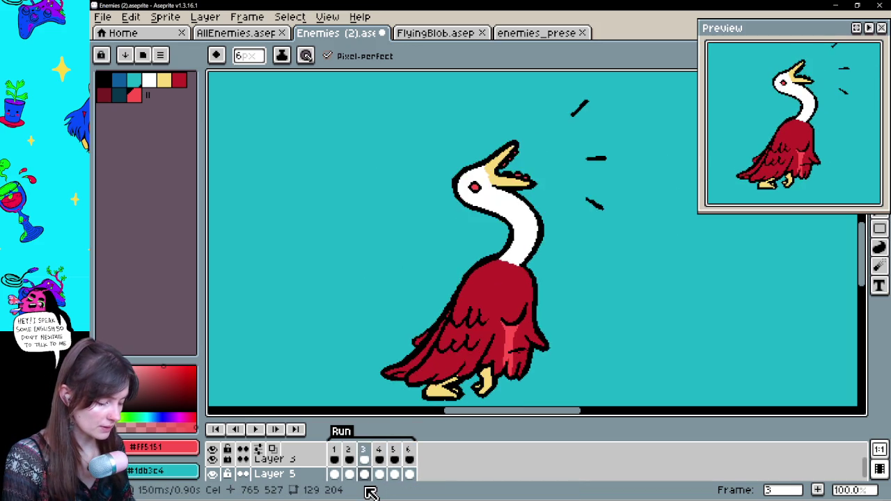
{"action": "left_click", "coordinate": [480, 320], "text": "alt"}
{"action": "left_click_drag", "start_coordinate": [495, 362], "coordinate": [490, 330]}
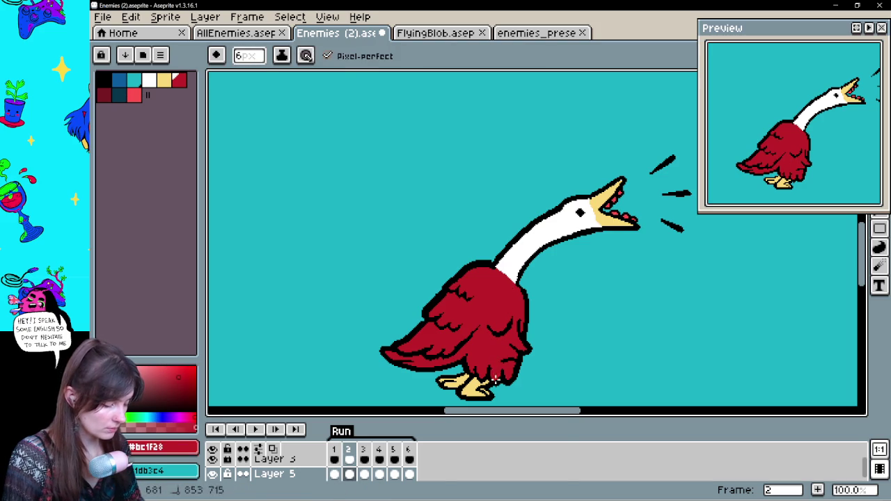
{"action": "left_click", "coordinate": [364, 475]}
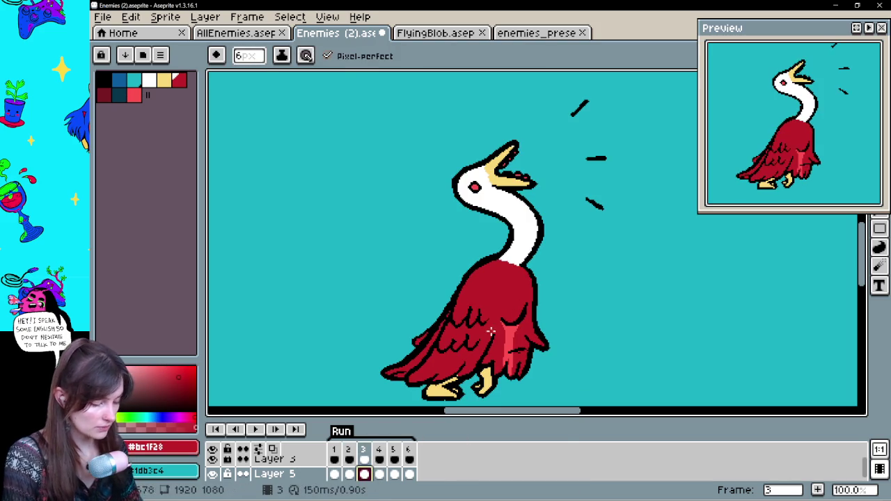
{"action": "left_click", "coordinate": [509, 337], "text": "alt"}
{"action": "key", "text": "comma"}
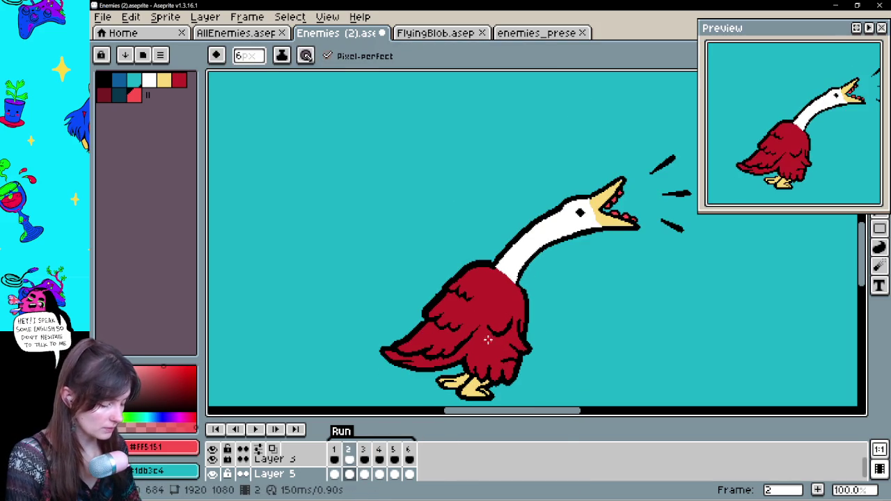
{"action": "left_click_drag", "start_coordinate": [488, 338], "coordinate": [489, 374]}
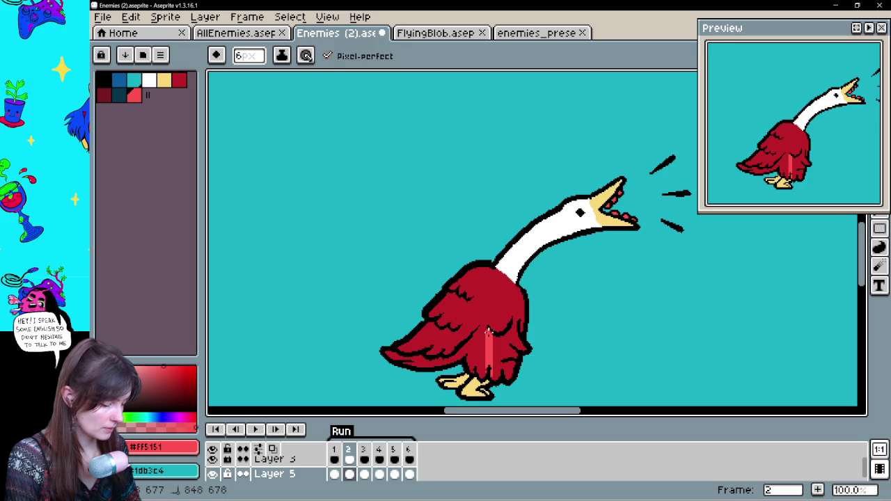
- Cover the old highlight strokes with body red, add a light red stripe down the right side, and replay
{"action": "key", "text": "period"}
{"action": "key", "text": "comma"}
{"action": "key", "text": "comma"}
{"action": "key", "text": "period"}
{"action": "key", "text": "period"}
{"action": "key", "text": "period"}
{"action": "key", "text": "comma"}
{"action": "left_click", "coordinate": [509, 357], "text": "alt"}
{"action": "left_click_drag", "start_coordinate": [509, 357], "coordinate": [510, 357]}
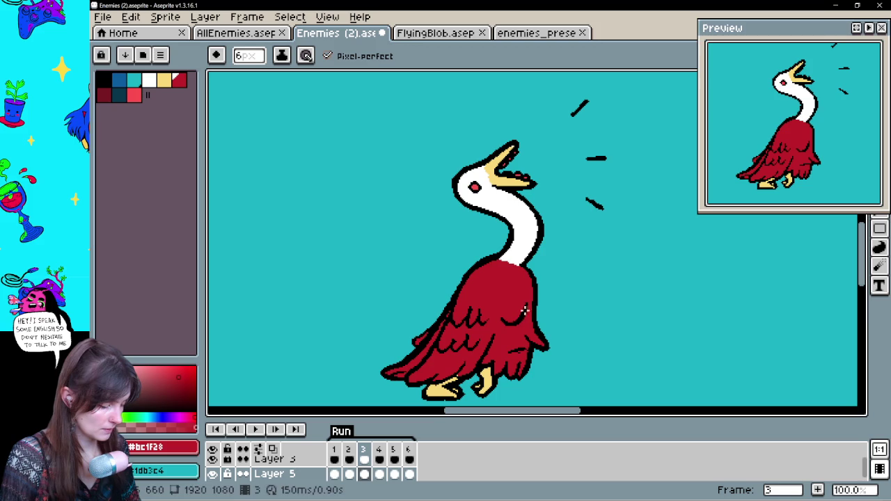
{"action": "left_click", "coordinate": [132, 94]}
{"action": "left_click_drag", "start_coordinate": [514, 366], "coordinate": [515, 329]}
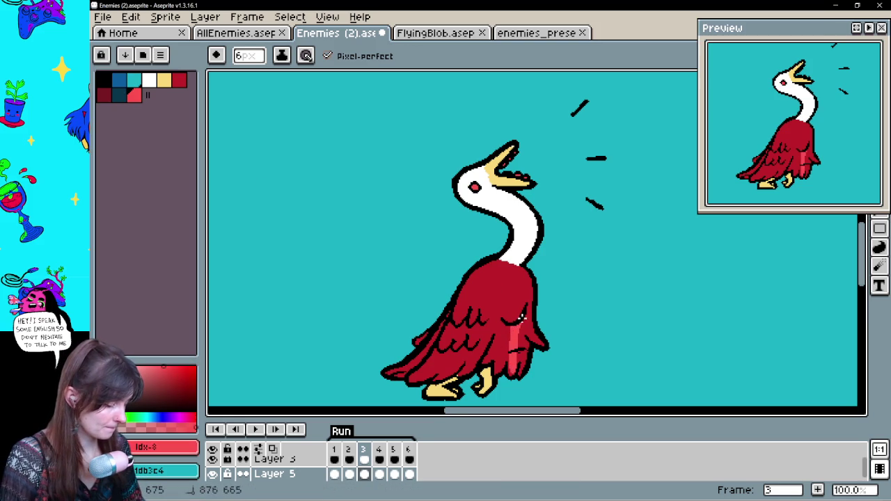
{"action": "left_click", "coordinate": [528, 316], "text": "alt"}
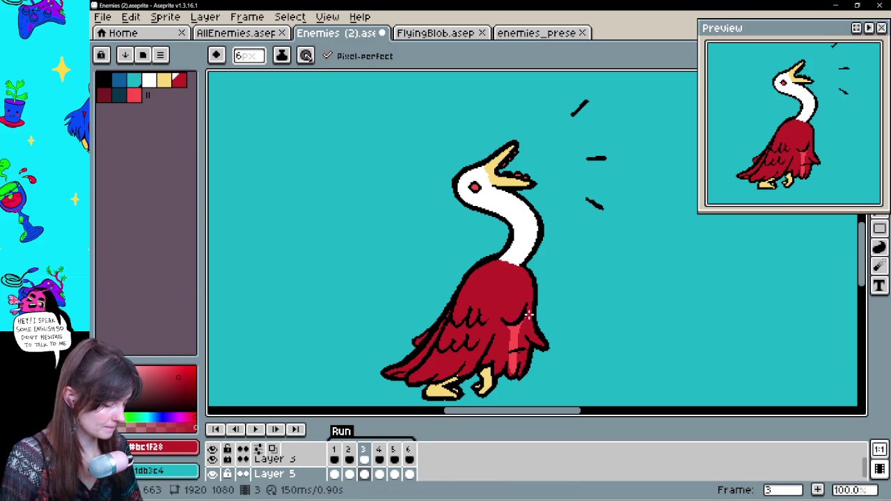
{"action": "key", "text": "Right"}
{"action": "key", "text": "Left"}
{"action": "key", "text": "Left"}
{"action": "key", "text": "Return"}
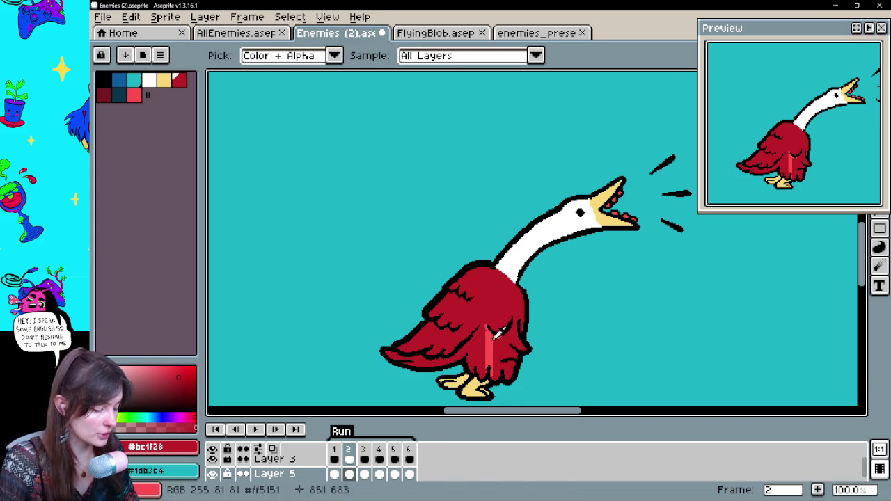
- Click through timeline frames 1 to 6 to review the highlights, sampling the body red
{"action": "left_click", "coordinate": [491, 345], "text": "alt"}
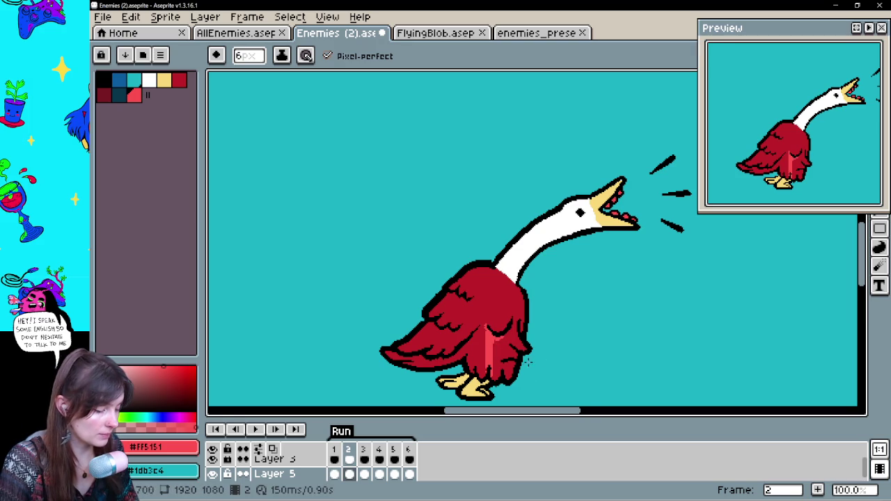
{"action": "left_click", "coordinate": [335, 474]}
{"action": "left_click", "coordinate": [350, 475]}
{"action": "left_click", "coordinate": [364, 475]}
{"action": "left_click", "coordinate": [379, 475]}
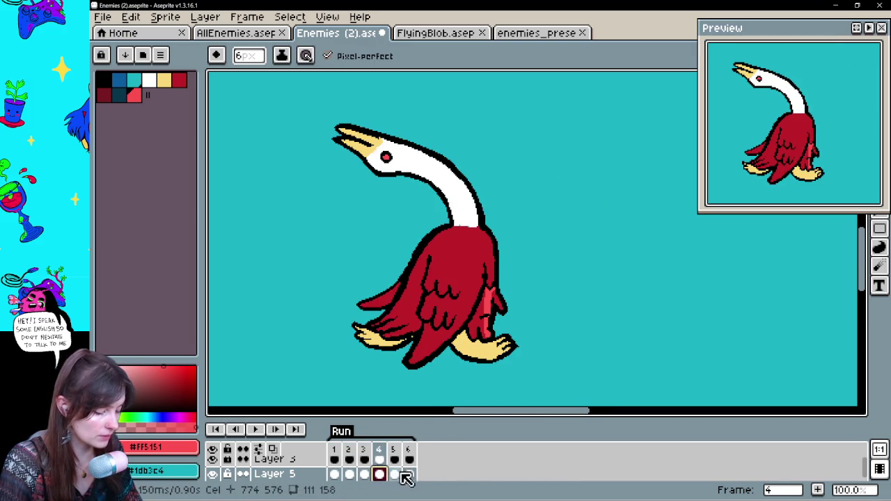
{"action": "left_click", "coordinate": [394, 475]}
{"action": "left_click", "coordinate": [408, 474]}
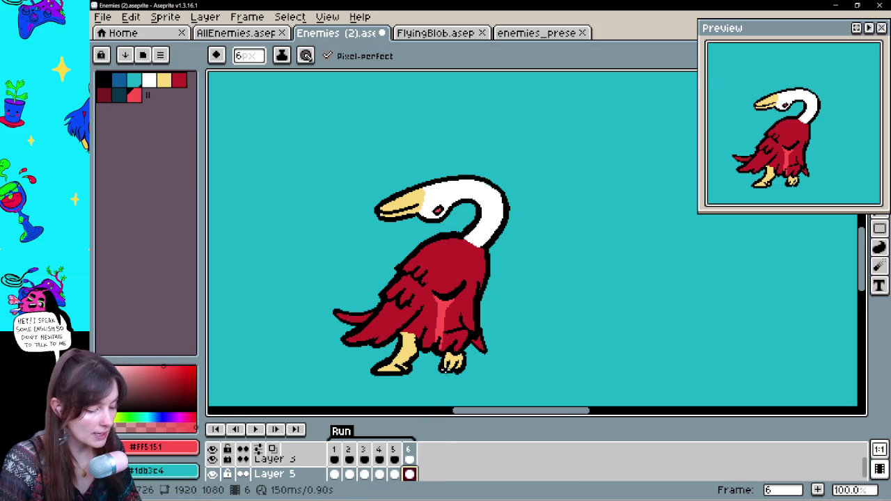
{"action": "left_click_drag", "start_coordinate": [498, 321], "coordinate": [494, 331]}
{"action": "left_click", "coordinate": [411, 344], "text": "alt"}
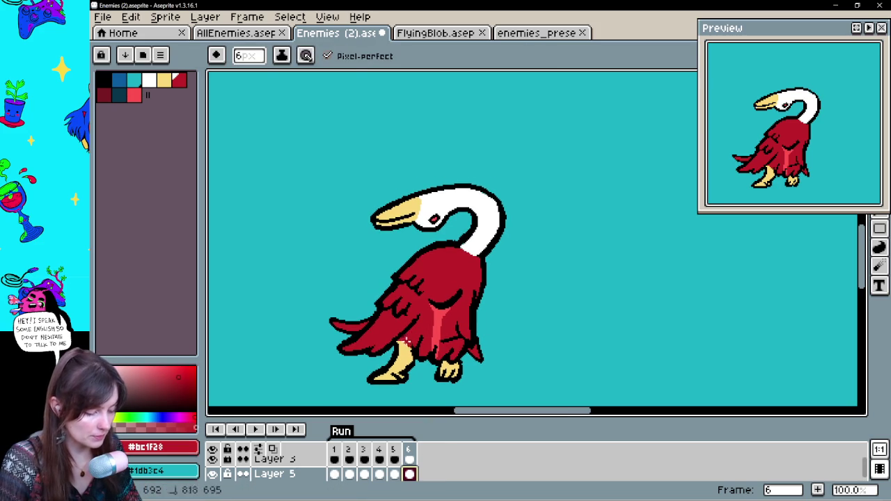
- Step back and forth through the frames with comma and period to compare highlights
{"action": "key", "text": "period"}
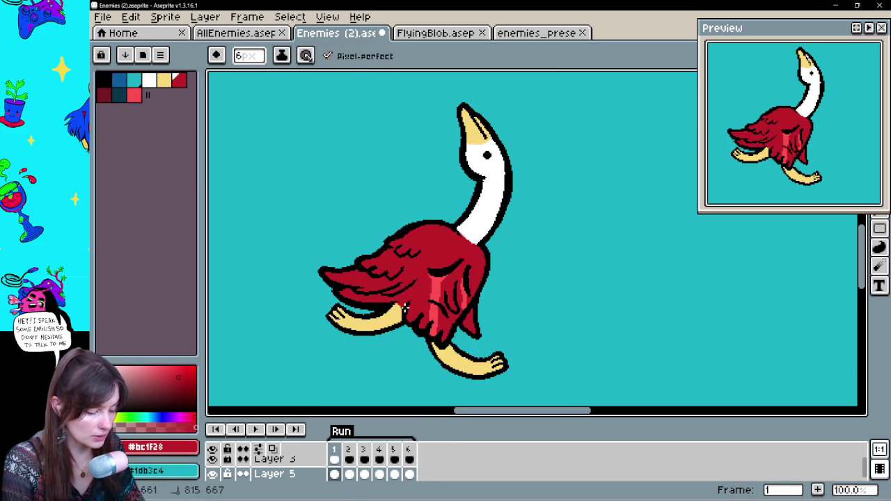
{"action": "key", "text": "period"}
{"action": "key", "text": "period"}
{"action": "key", "text": "period"}
{"action": "key", "text": "period"}
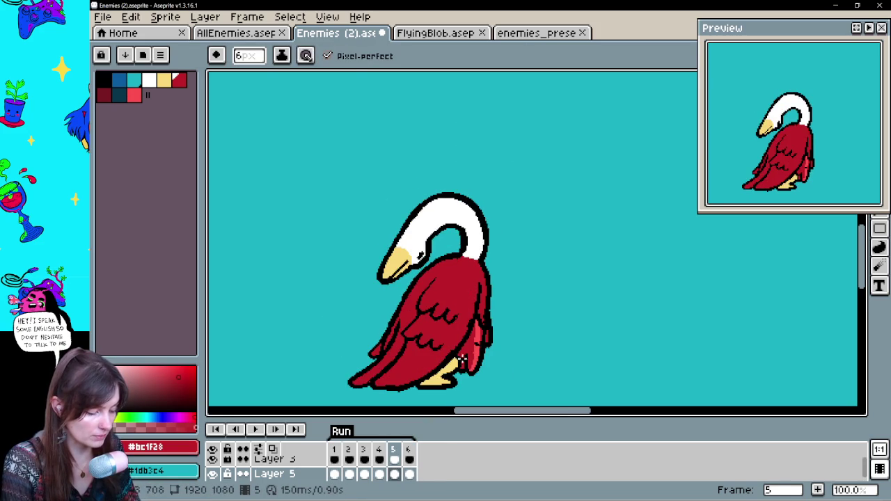
{"action": "key", "text": "period"}
{"action": "key", "text": "comma"}
{"action": "key", "text": "comma"}
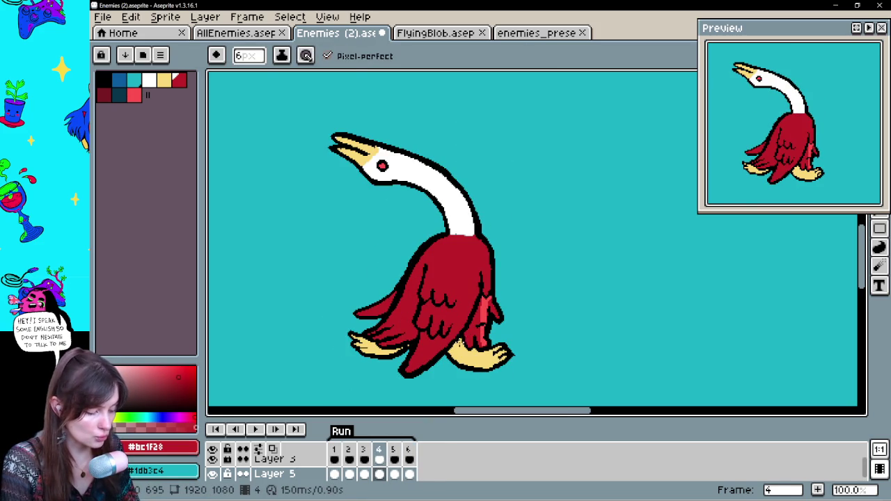
{"action": "key", "text": "period"}
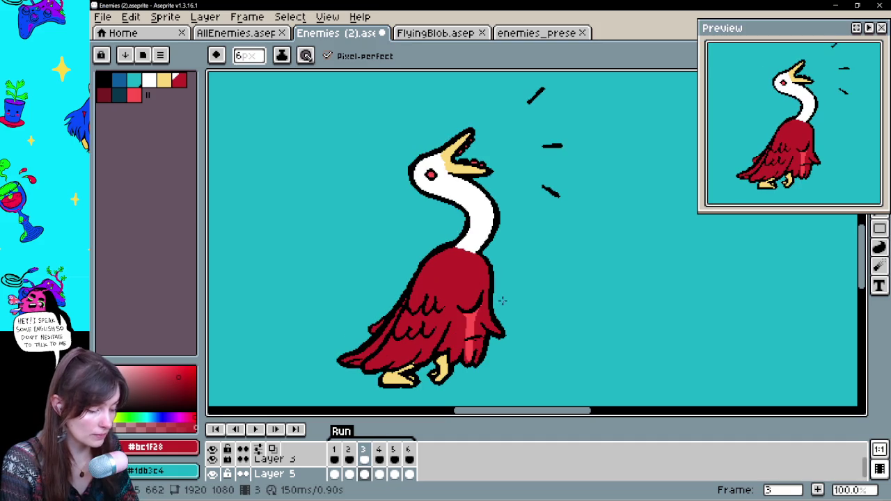
{"action": "key", "text": "period"}
{"action": "key", "text": "period"}
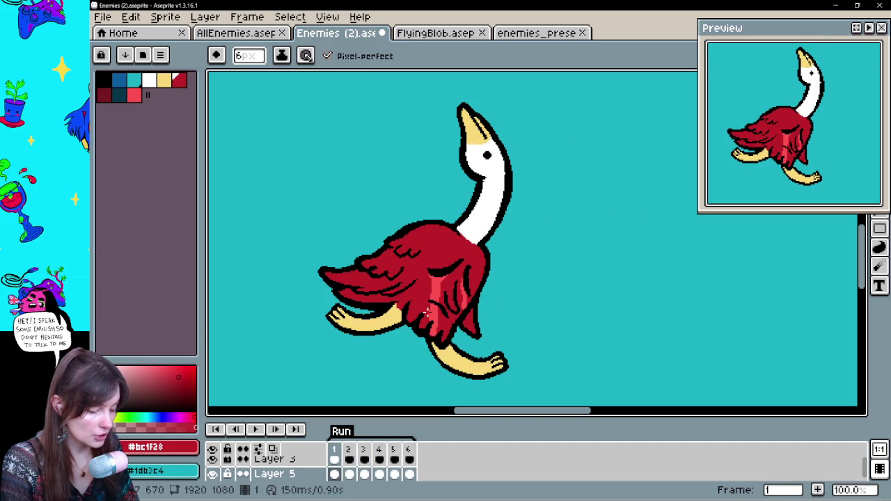
{"action": "key", "text": "comma"}
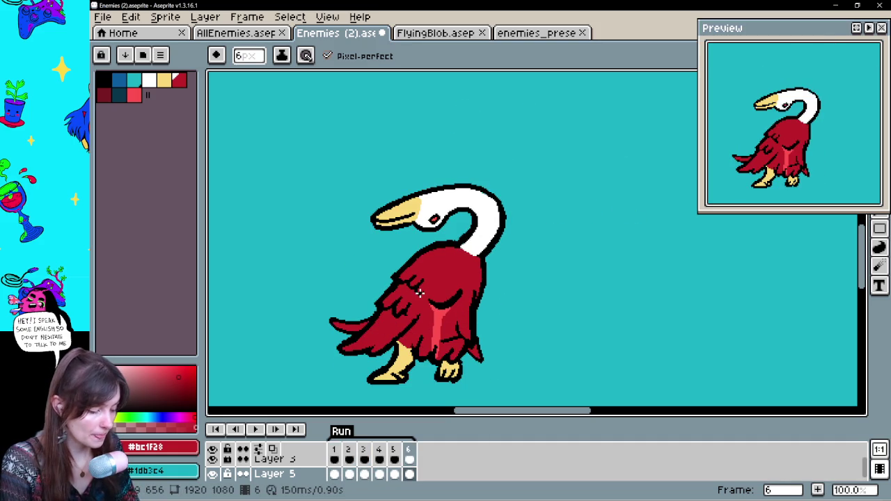
{"action": "key", "text": "comma"}
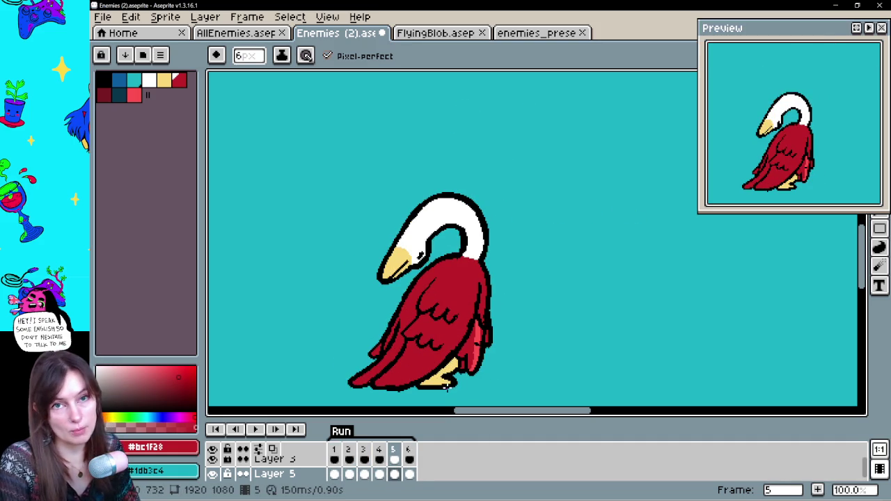
{"action": "key", "text": "period"}
{"action": "key", "text": "period"}
{"action": "key", "text": "period"}
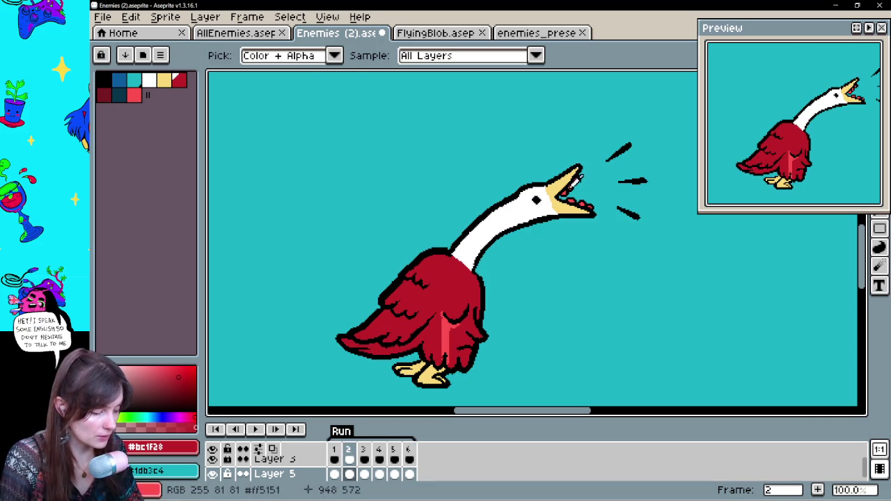
- Sample the light red, return to frame 1 and re-centre the upright goose
{"action": "left_click", "coordinate": [576, 183], "text": "alt"}
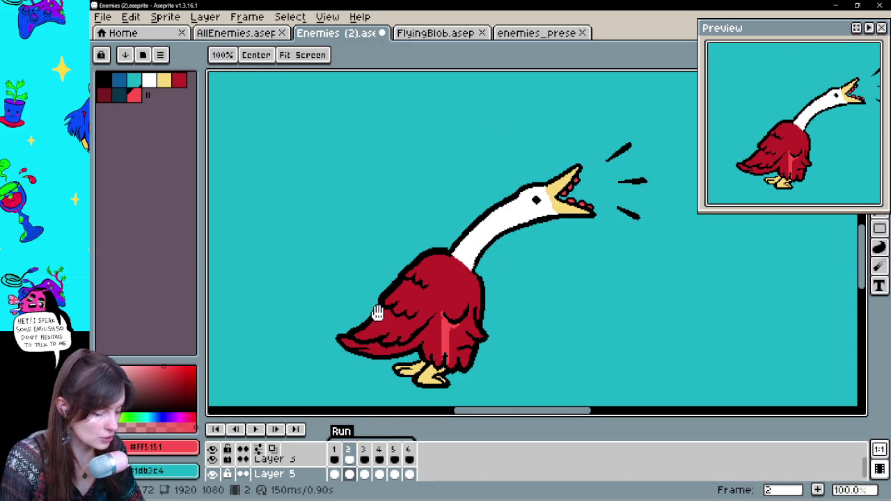
{"action": "left_click_drag", "start_coordinate": [370, 309], "coordinate": [488, 276]}
{"action": "key", "text": "comma"}
{"action": "mouse_move", "coordinate": [555, 308]}
{"action": "left_mouse_down"}
{"action": "mouse_move", "coordinate": [513, 344]}
{"action": "mouse_move", "coordinate": [339, 382]}
{"action": "left_mouse_up"}
{"action": "left_click", "coordinate": [560, 252]}
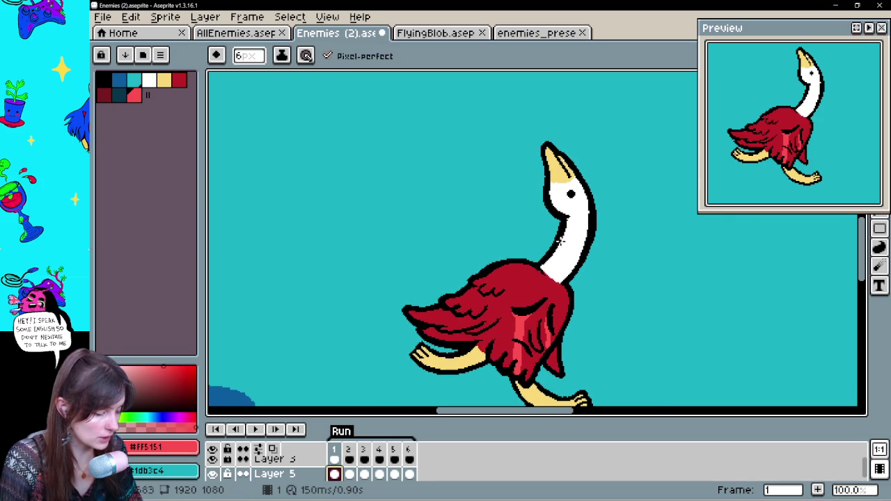
- Undo the stray red pixel and trial shading strokes on frame 1's neck, sampling white and red
{"action": "key", "text": "ctrl+z"}
{"action": "mouse_move", "coordinate": [571, 260]}
{"action": "left_mouse_down"}
{"action": "mouse_move", "coordinate": [551, 259]}
{"action": "mouse_move", "coordinate": [561, 273]}
{"action": "mouse_move", "coordinate": [550, 262]}
{"action": "left_mouse_up"}
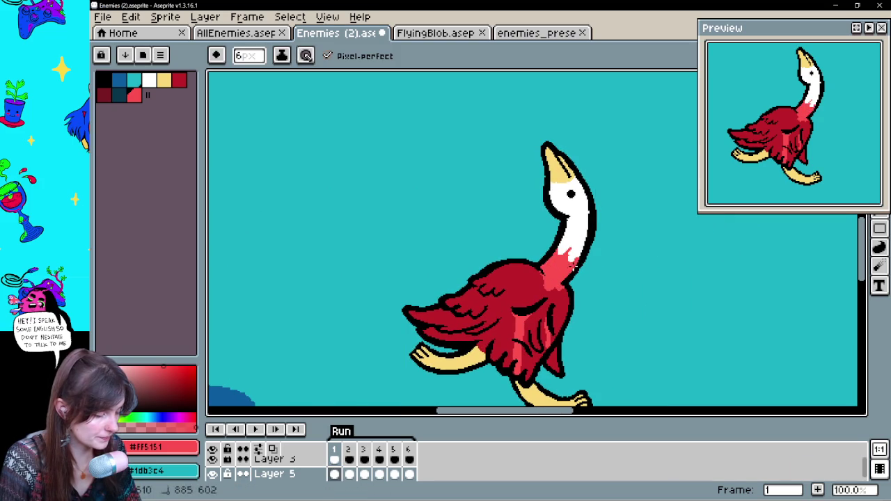
{"action": "left_click", "coordinate": [584, 251], "text": "alt"}
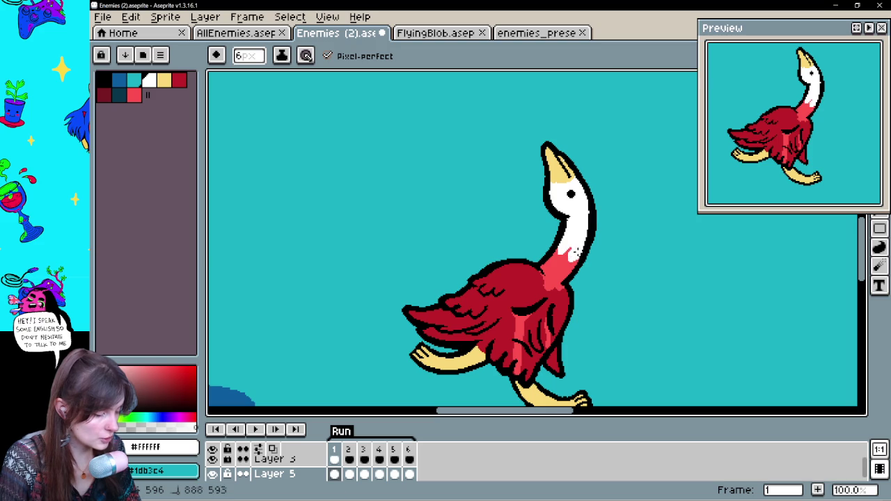
{"action": "left_click", "coordinate": [568, 251], "text": "alt"}
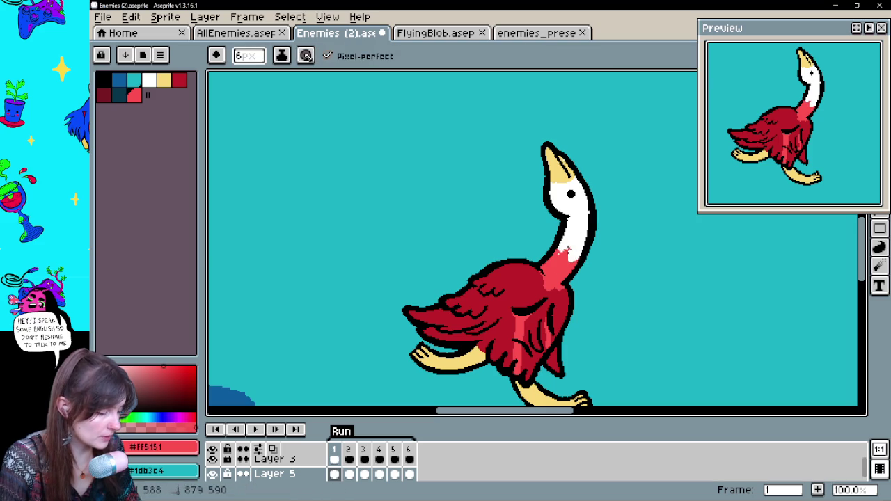
{"action": "key", "text": "ctrl+z"}
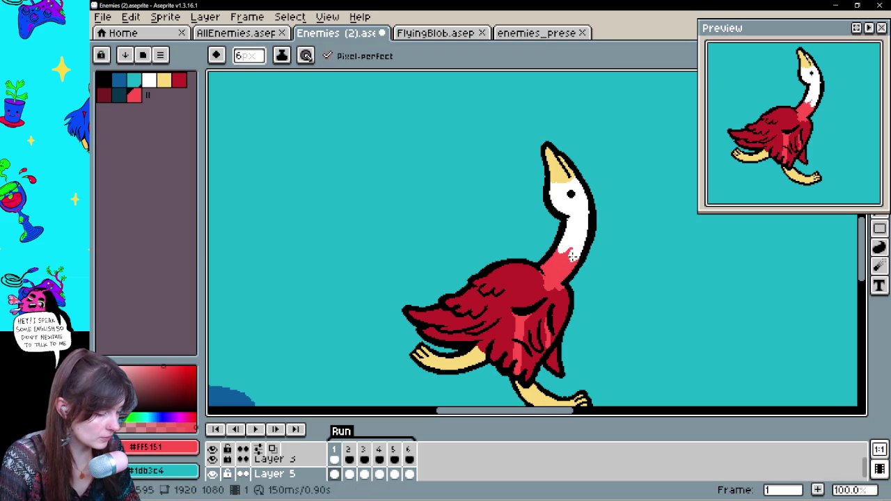
- Undo the red stroke beside the eye and save Enemies (2).aseprite
{"action": "mouse_move", "coordinate": [592, 294]}
{"action": "left_mouse_down"}
{"action": "mouse_move", "coordinate": [771, 308]}
{"action": "mouse_move", "coordinate": [552, 284]}
{"action": "left_mouse_up"}
{"action": "key", "text": "b"}
{"action": "key", "text": "ctrl+z"}
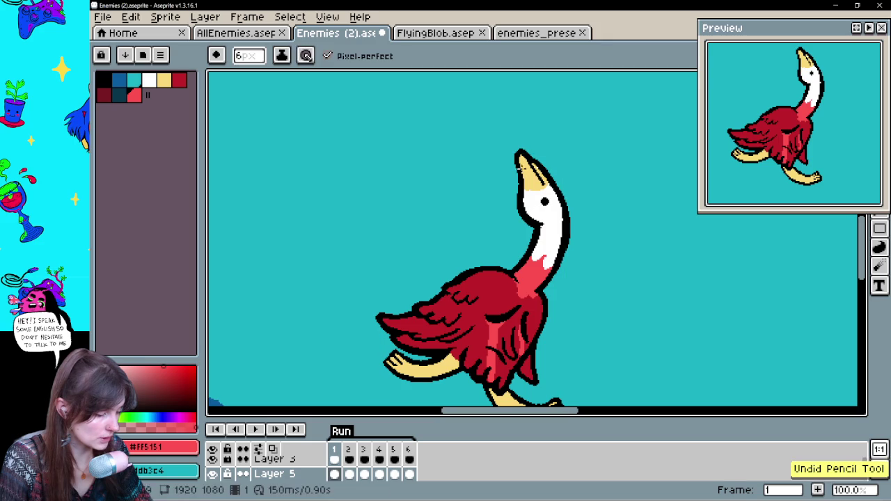
{"action": "key", "text": "ctrl+s"}
{"action": "key", "text": "space"}
- On frame 1, draw #FF5151 pixels along the wing's upper edge, undoing two stray strokes
{"action": "left_click_drag", "start_coordinate": [589, 324], "coordinate": [728, 293]}
{"action": "left_click_drag", "start_coordinate": [564, 281], "coordinate": [572, 275]}
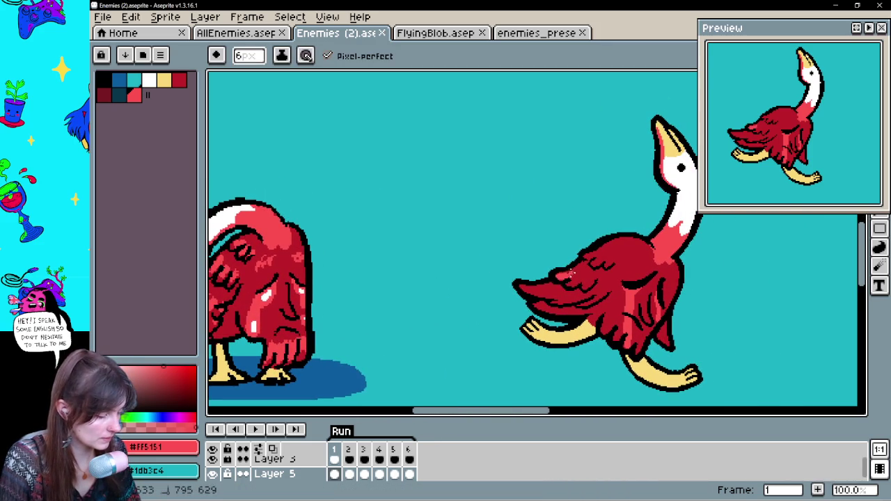
{"action": "left_click", "coordinate": [578, 279]}
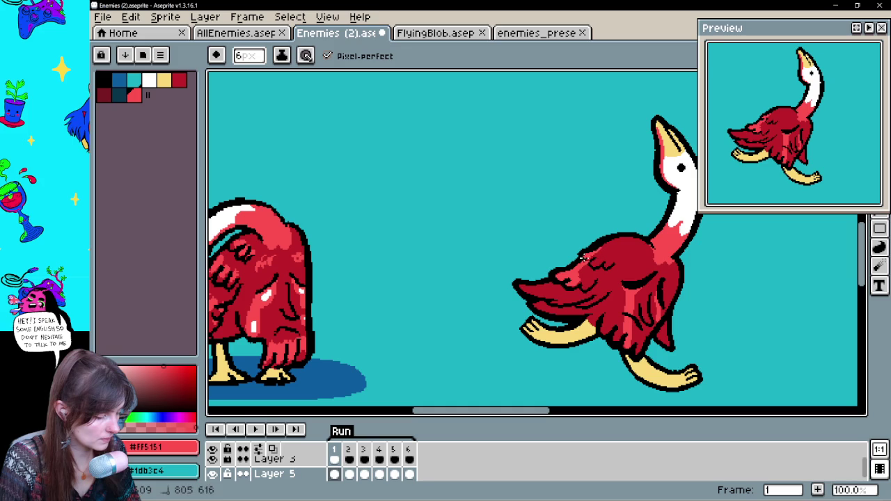
{"action": "left_click_drag", "start_coordinate": [523, 287], "coordinate": [552, 281]}
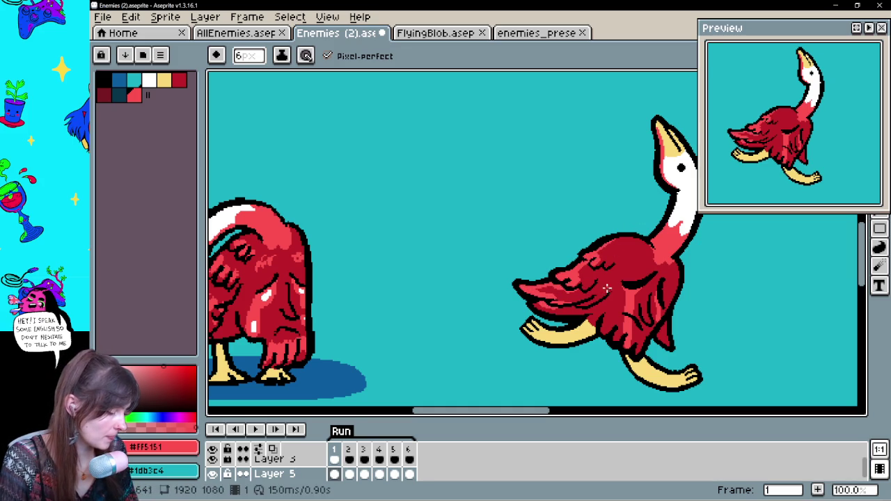
{"action": "left_click_drag", "start_coordinate": [612, 286], "coordinate": [556, 312]}
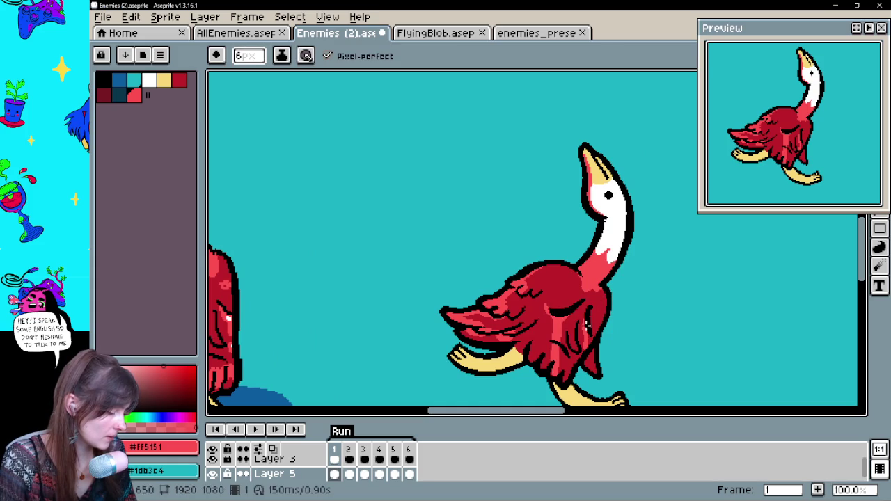
{"action": "key", "text": "ctrl+z"}
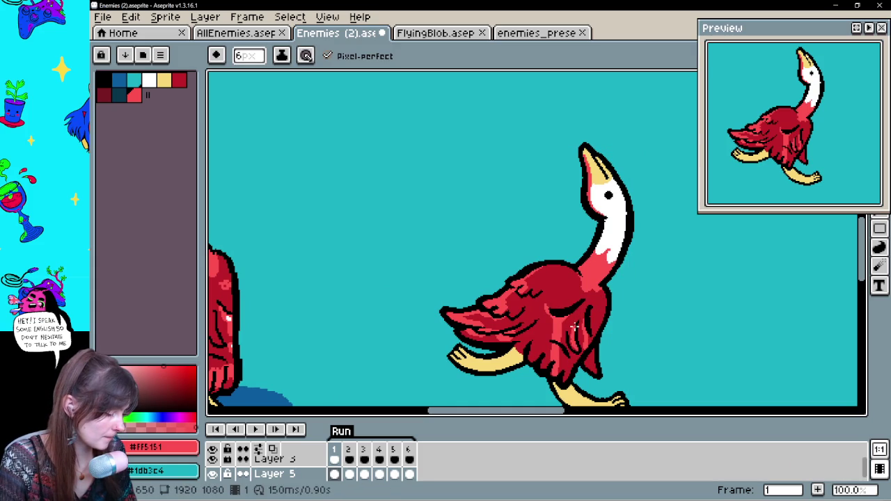
{"action": "mouse_move", "coordinate": [619, 310]}
{"action": "left_mouse_down"}
{"action": "mouse_move", "coordinate": [765, 298]}
{"action": "mouse_move", "coordinate": [628, 315]}
{"action": "left_mouse_up"}
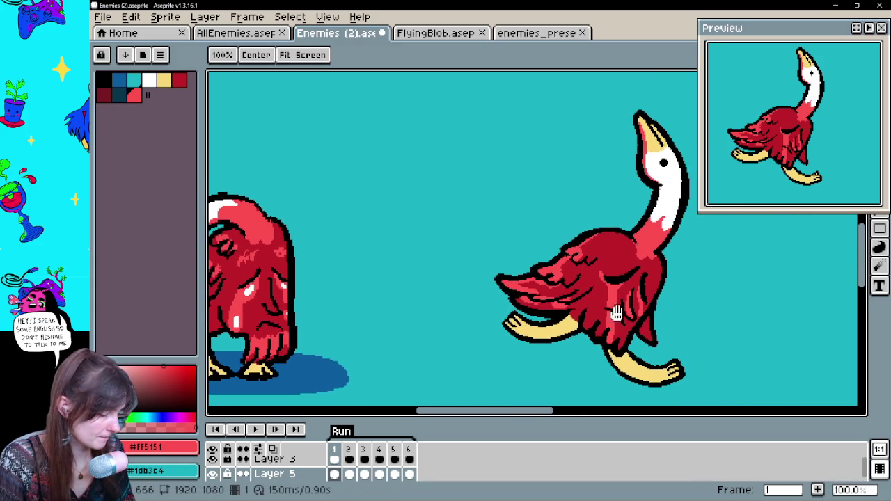
{"action": "key", "text": "ctrl+z"}
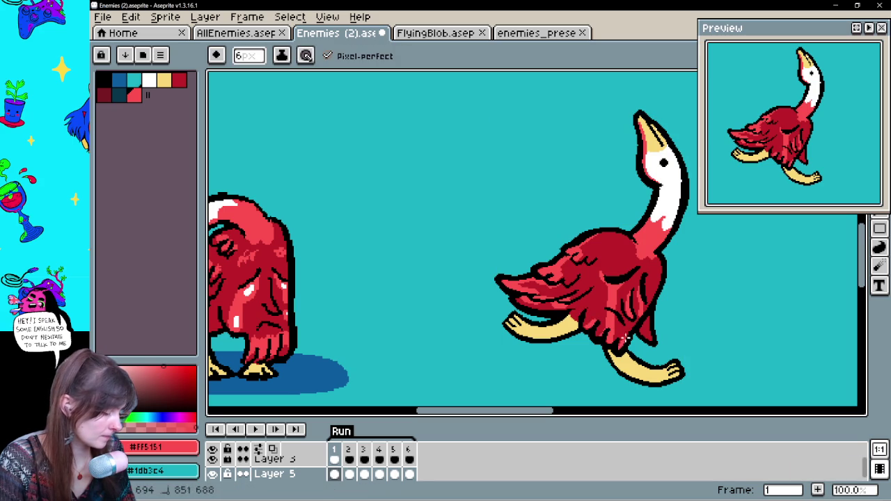
{"action": "mouse_move", "coordinate": [702, 308]}
{"action": "left_mouse_down"}
{"action": "mouse_move", "coordinate": [756, 298]}
{"action": "mouse_move", "coordinate": [687, 276]}
{"action": "left_mouse_up"}
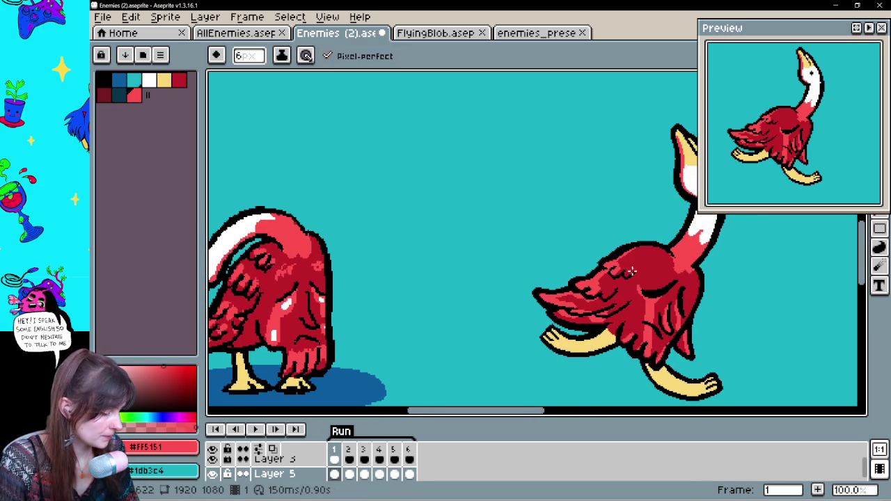
{"action": "mouse_move", "coordinate": [690, 308]}
{"action": "left_mouse_down"}
{"action": "mouse_move", "coordinate": [641, 287]}
{"action": "mouse_move", "coordinate": [678, 309]}
{"action": "mouse_move", "coordinate": [706, 286]}
{"action": "mouse_move", "coordinate": [756, 289]}
{"action": "mouse_move", "coordinate": [755, 305]}
{"action": "mouse_move", "coordinate": [676, 348]}
{"action": "mouse_move", "coordinate": [599, 342]}
{"action": "mouse_move", "coordinate": [589, 320]}
{"action": "mouse_move", "coordinate": [629, 287]}
{"action": "left_mouse_up"}
- On frame 2, try a light red mark on the goose's body and undo it
{"action": "key", "text": "Right"}
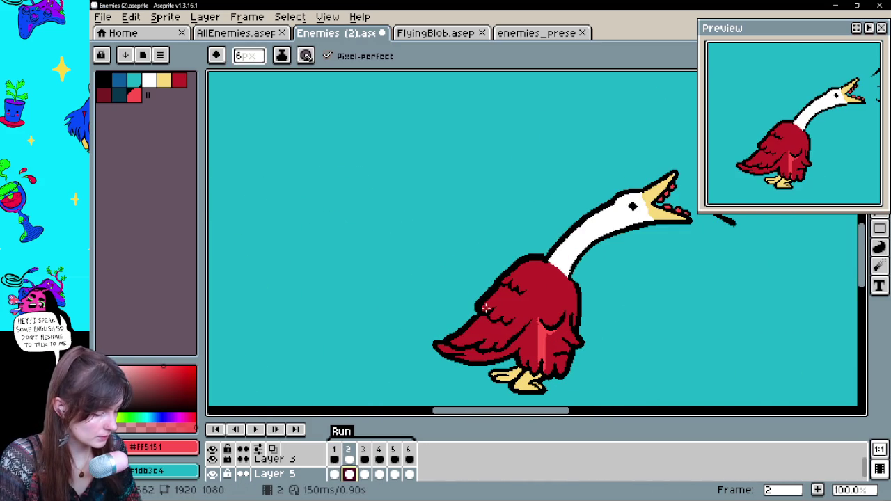
{"action": "left_click", "coordinate": [487, 307]}
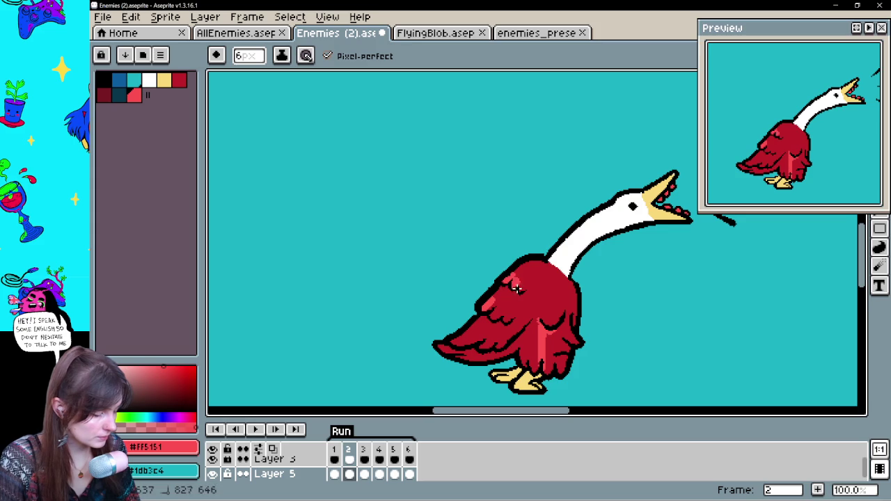
{"action": "key", "text": "ctrl+z"}
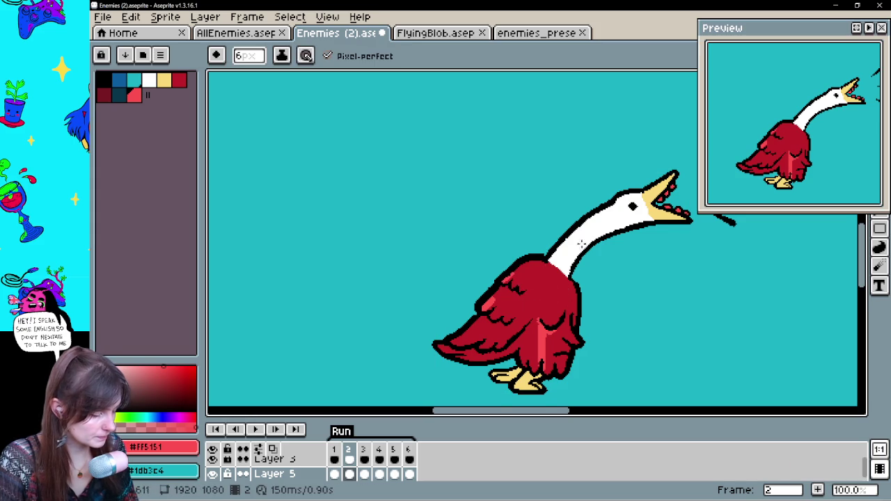
- Flip repeatedly between frames 1 and 2 to compare the two poses
{"action": "key", "text": "Left"}
{"action": "key", "text": "Right"}
{"action": "key", "text": "Left"}
{"action": "key", "text": "Right"}
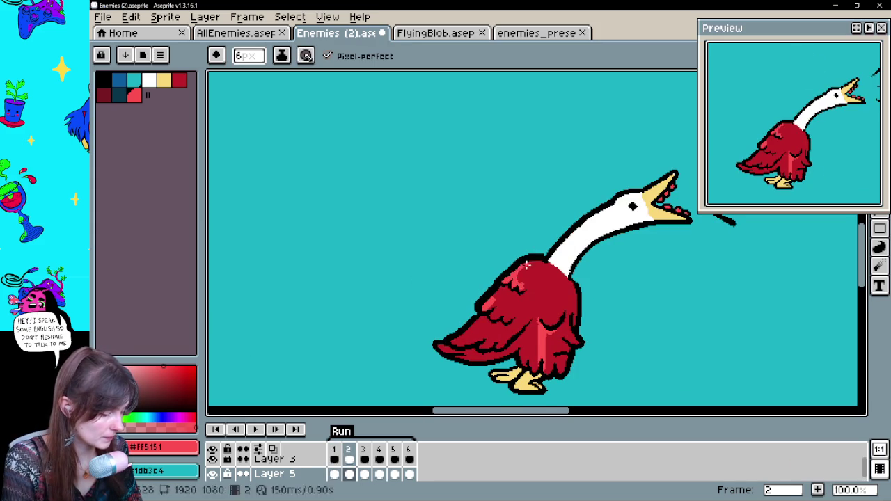
{"action": "key", "text": "Left"}
{"action": "key", "text": "Right"}
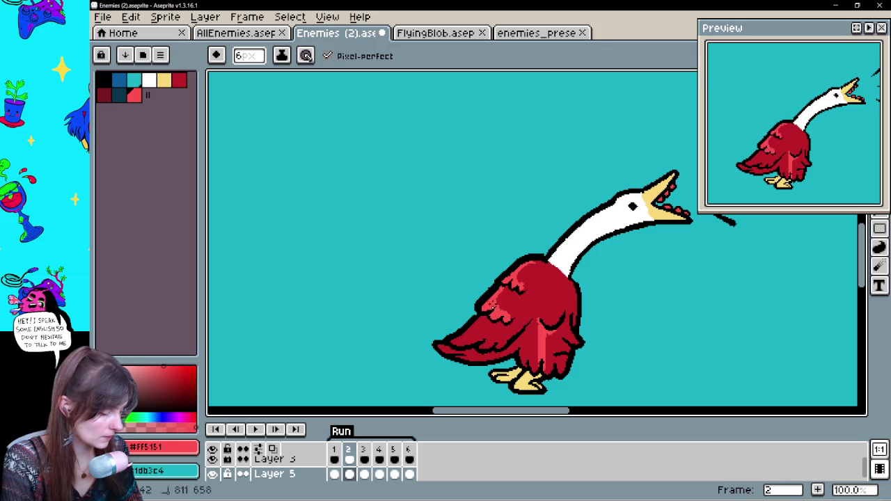
{"action": "key", "text": "Left"}
{"action": "key", "text": "Right"}
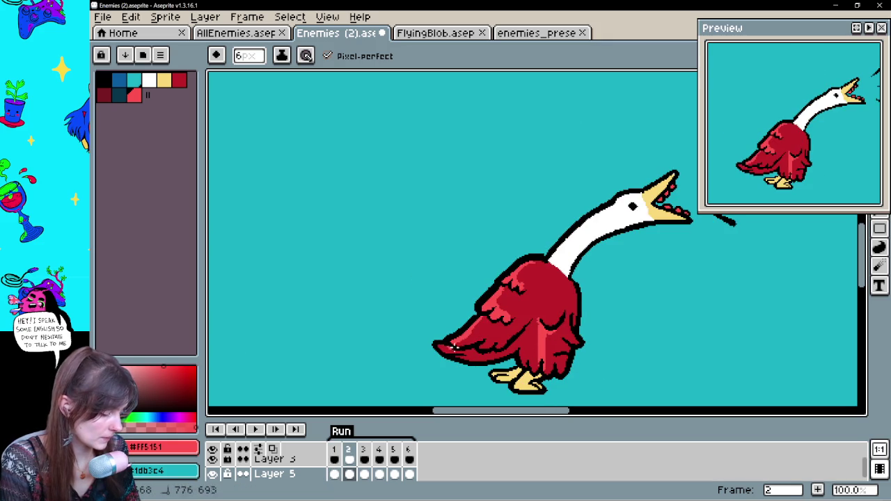
{"action": "key", "text": "Left"}
{"action": "key", "text": "Right"}
{"action": "key", "text": "Left"}
{"action": "key", "text": "Right"}
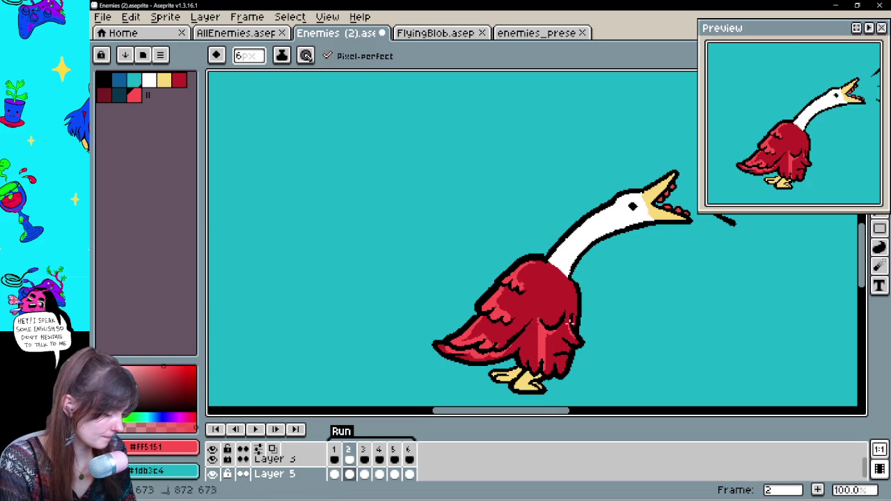
{"action": "key", "text": "Left"}
{"action": "key", "text": "Right"}
{"action": "key", "text": "Left"}
{"action": "key", "text": "Right"}
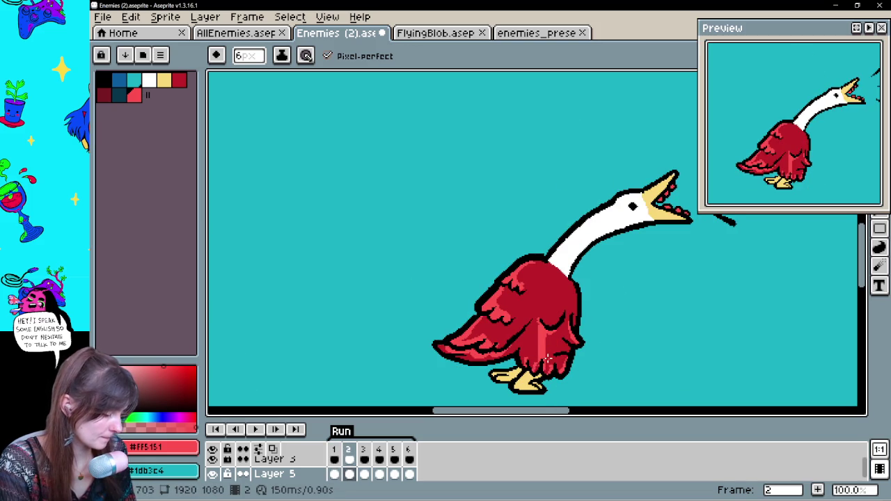
{"action": "key", "text": "Left"}
{"action": "key", "text": "Right"}
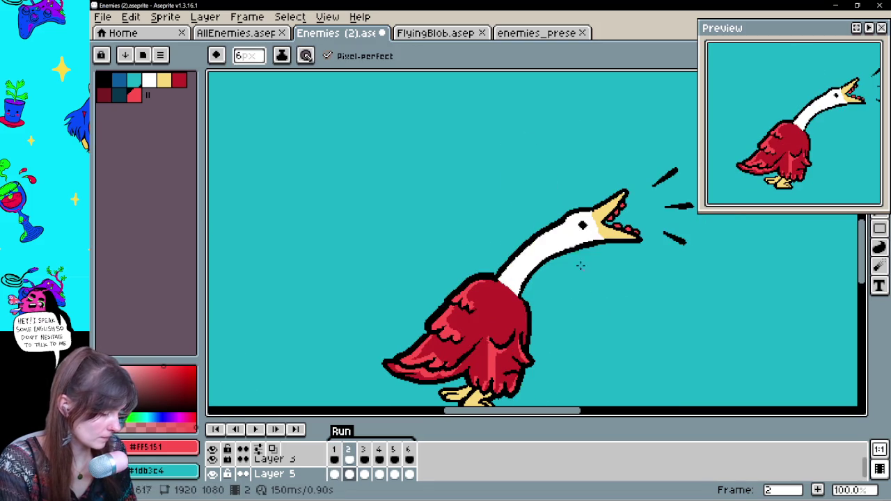
- Shade the base of frame 2's white neck with light red and check it against frame 1
{"action": "left_click_drag", "start_coordinate": [519, 260], "coordinate": [524, 282]}
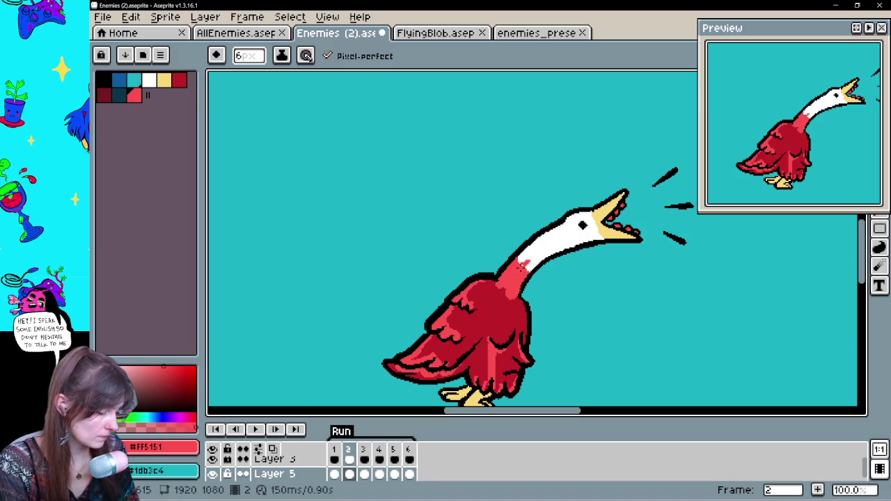
{"action": "key", "text": "Left"}
{"action": "key", "text": "Right"}
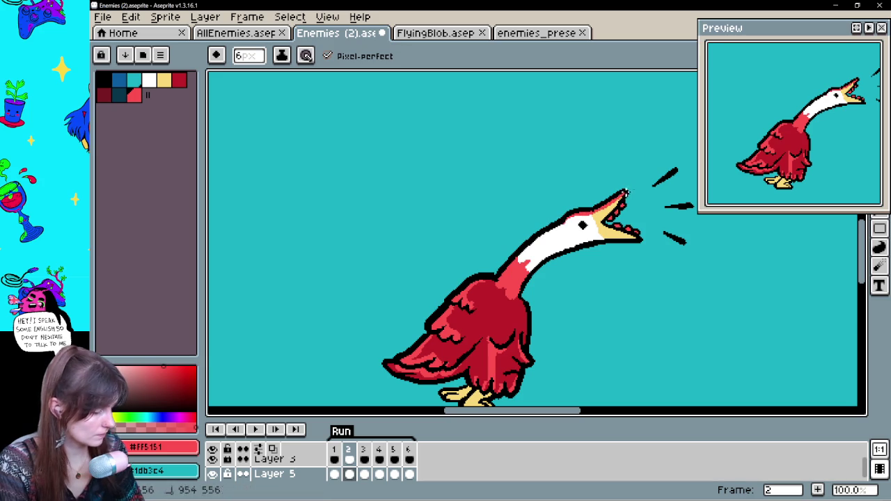
{"action": "left_click_drag", "start_coordinate": [666, 331], "coordinate": [579, 286]}
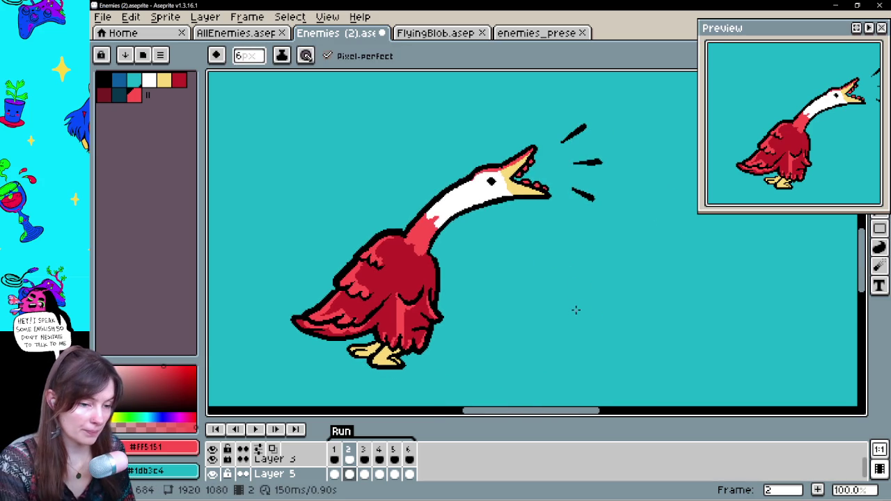
- On frame 4, shade the neck base and add light red highlights along the tail edge and body
{"action": "key", "text": "Right"}
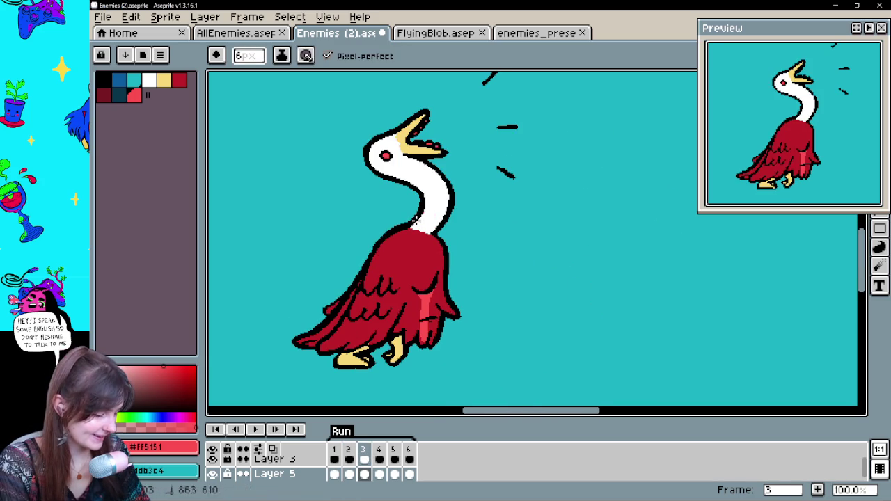
{"action": "mouse_move", "coordinate": [416, 236]}
{"action": "left_mouse_down"}
{"action": "mouse_move", "coordinate": [435, 206]}
{"action": "mouse_move", "coordinate": [450, 203]}
{"action": "mouse_move", "coordinate": [421, 224]}
{"action": "left_mouse_up"}
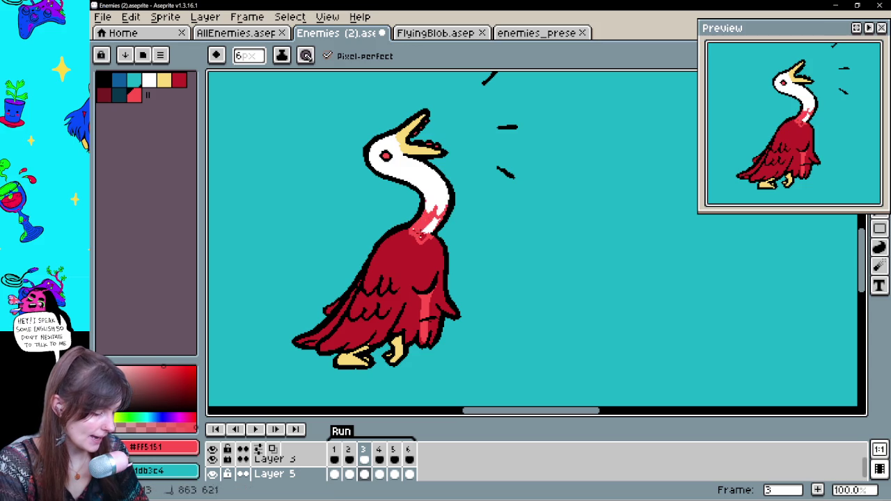
{"action": "key", "text": "space"}
{"action": "left_click_drag", "start_coordinate": [504, 249], "coordinate": [527, 252]}
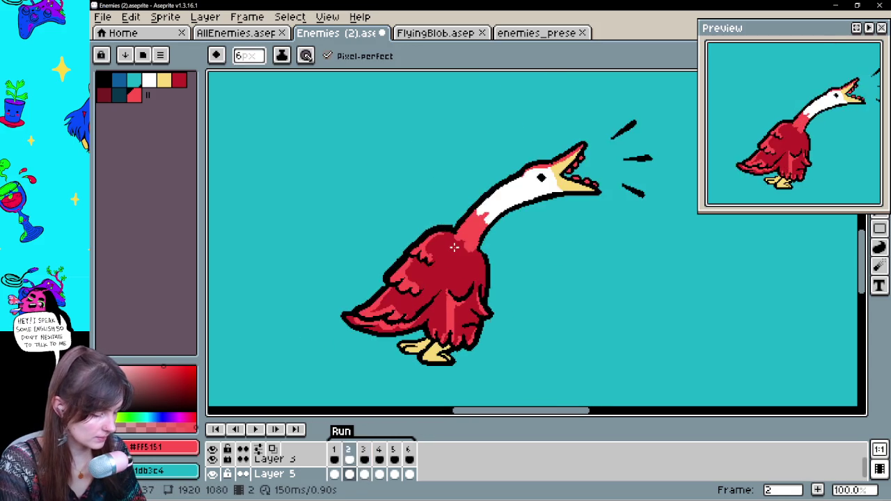
{"action": "left_click_drag", "start_coordinate": [356, 335], "coordinate": [394, 307]}
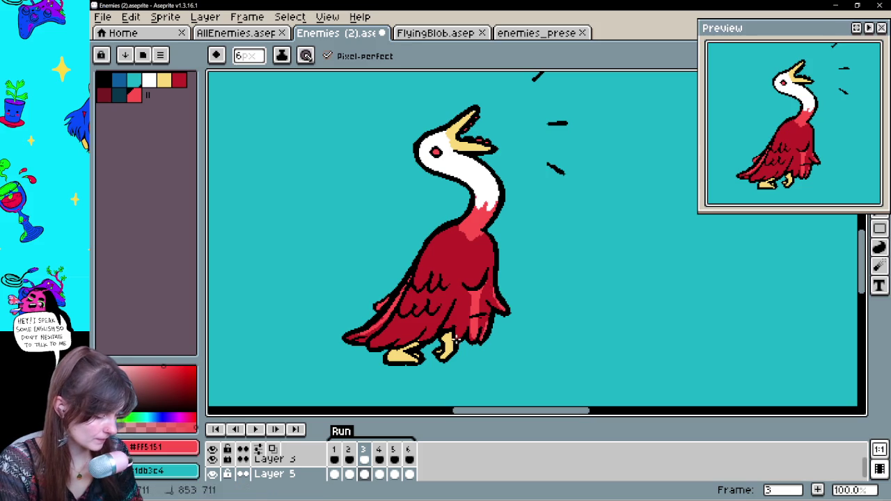
{"action": "left_click_drag", "start_coordinate": [408, 296], "coordinate": [410, 290]}
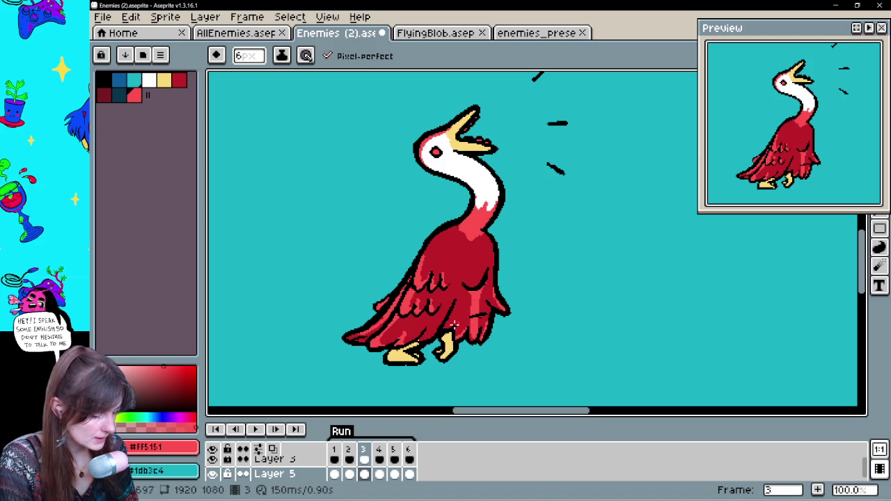
- Add light red wing feather strokes and pink neck-base shading, then advance to frame 5
{"action": "key", "text": "Return"}
{"action": "mouse_move", "coordinate": [431, 242]}
{"action": "left_mouse_down"}
{"action": "mouse_move", "coordinate": [430, 276]}
{"action": "mouse_move", "coordinate": [440, 261]}
{"action": "mouse_move", "coordinate": [457, 283]}
{"action": "mouse_move", "coordinate": [423, 306]}
{"action": "mouse_move", "coordinate": [450, 315]}
{"action": "mouse_move", "coordinate": [417, 352]}
{"action": "left_mouse_up"}
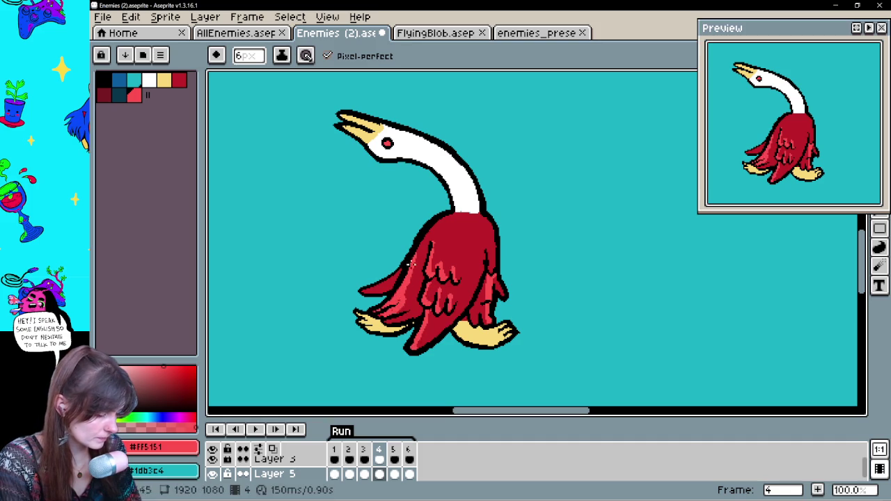
{"action": "left_click_drag", "start_coordinate": [375, 289], "coordinate": [384, 287]}
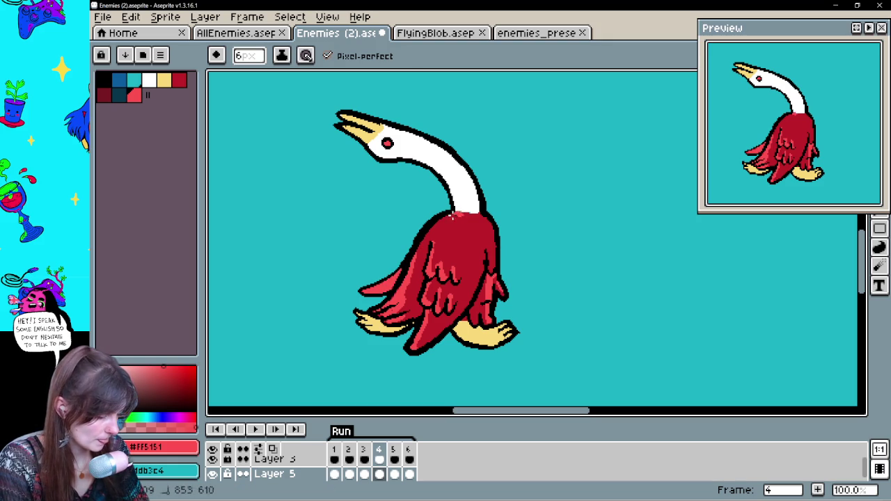
{"action": "mouse_move", "coordinate": [447, 182]}
{"action": "left_mouse_down"}
{"action": "mouse_move", "coordinate": [461, 178]}
{"action": "mouse_move", "coordinate": [457, 210]}
{"action": "mouse_move", "coordinate": [471, 213]}
{"action": "left_mouse_up"}
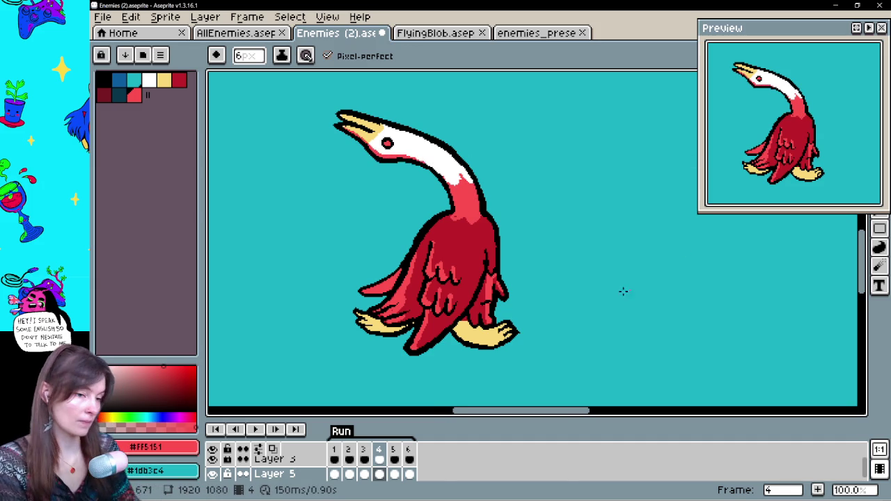
{"action": "key", "text": "ctrl+z"}
{"action": "key", "text": "Right"}
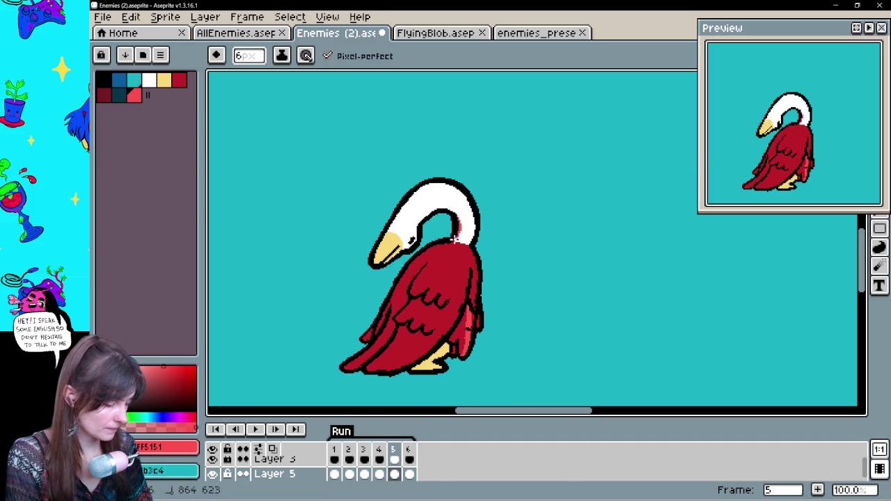
- Paint pink shading up frame 5's neck and a light red wing highlight, undoing the wing stroke
{"action": "left_click", "coordinate": [467, 223]}
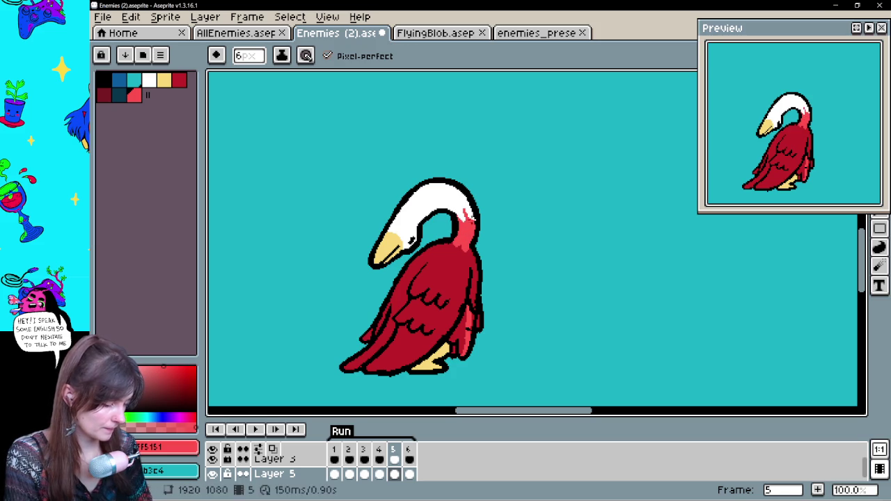
{"action": "left_click_drag", "start_coordinate": [470, 221], "coordinate": [516, 177]}
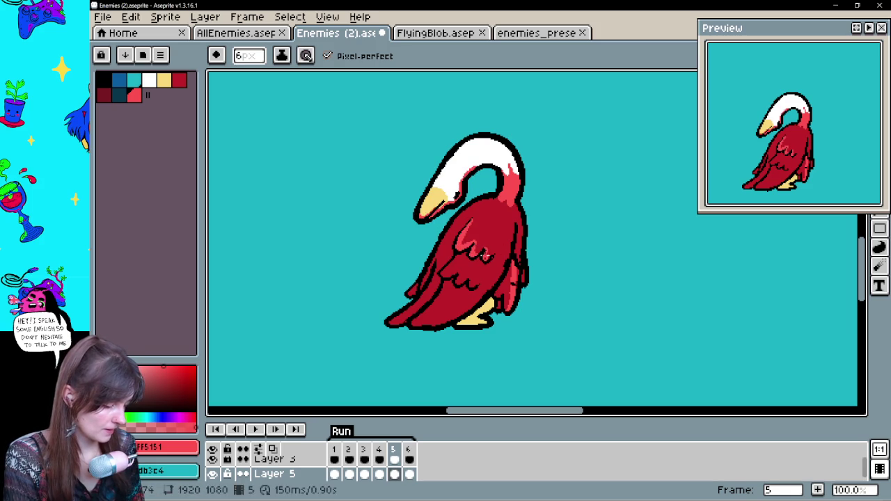
{"action": "left_click_drag", "start_coordinate": [463, 275], "coordinate": [457, 288]}
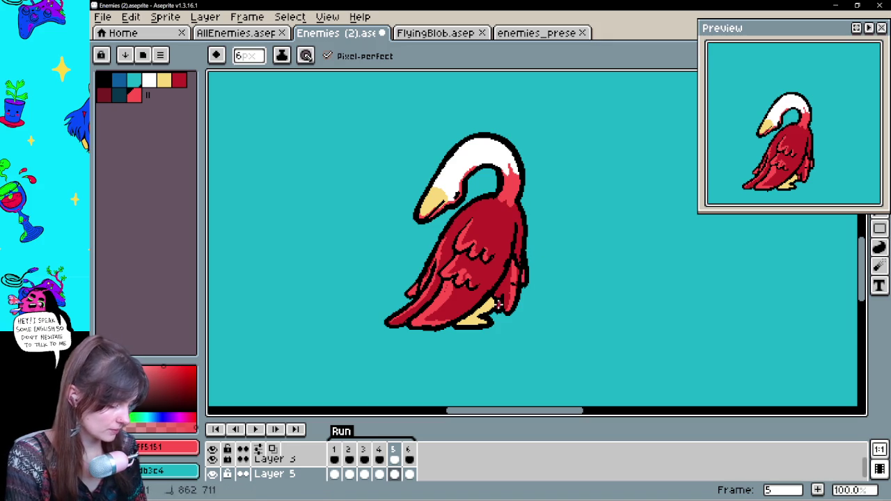
{"action": "key", "text": "ctrl+z"}
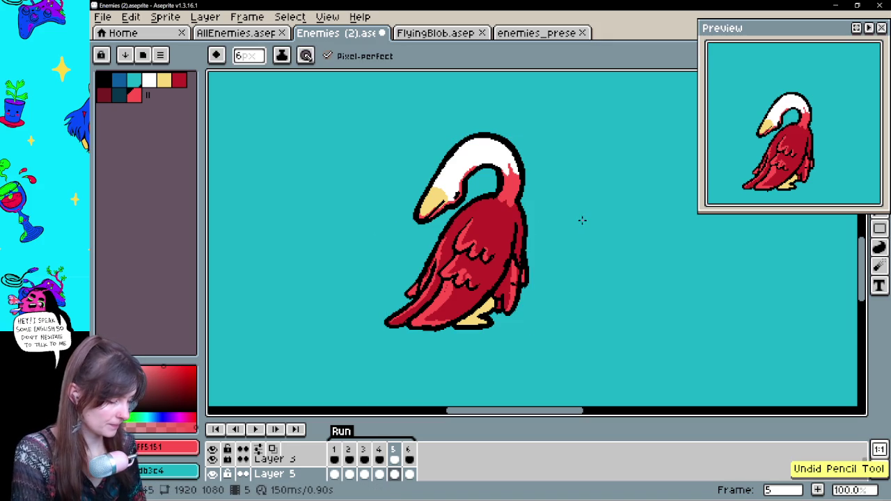
{"action": "key", "text": "period"}
- On frame 6, paint red along the wing and tail edge, undo the tail highlight, and compare poses with the neighbouring frame
{"action": "left_click_drag", "start_coordinate": [388, 284], "coordinate": [418, 251]}
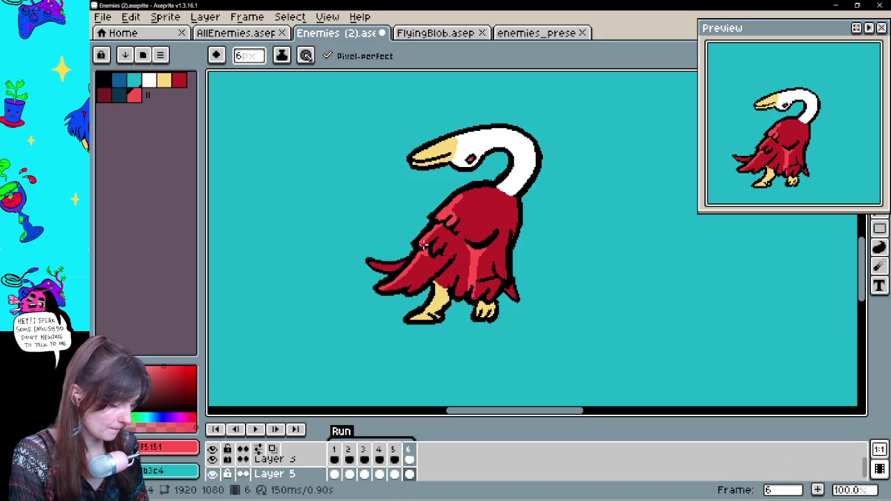
{"action": "left_click_drag", "start_coordinate": [371, 263], "coordinate": [393, 267]}
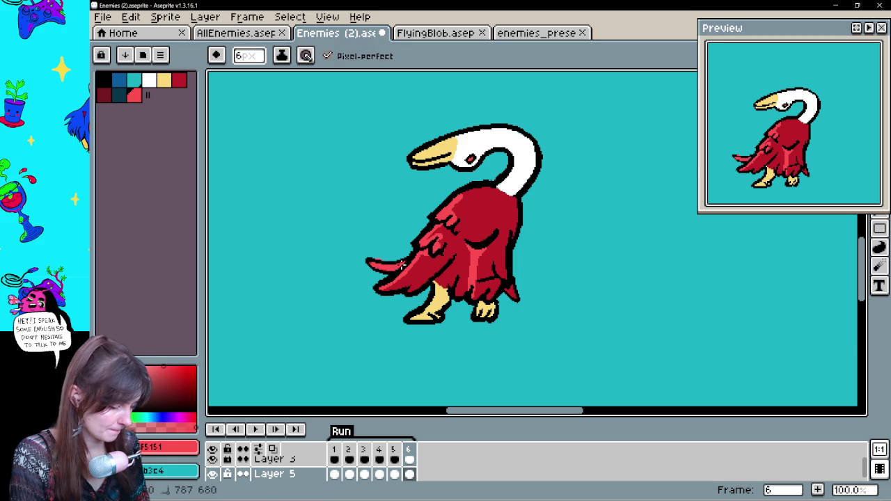
{"action": "key", "text": "ctrl+z"}
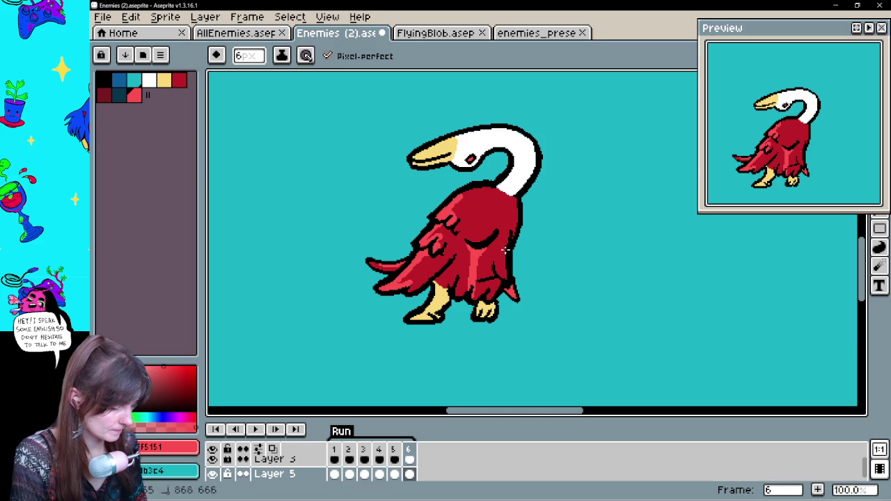
{"action": "key", "text": "Left"}
{"action": "key", "text": "Right"}
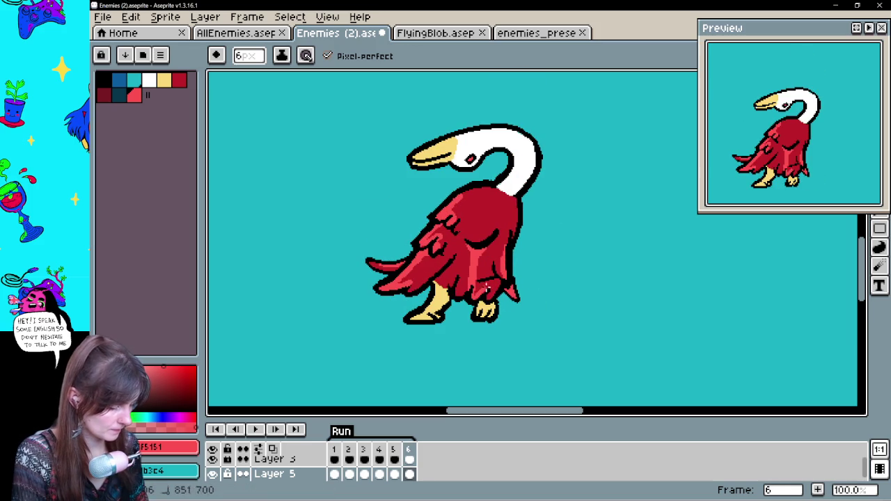
{"action": "key", "text": "Left"}
{"action": "key", "text": "Right"}
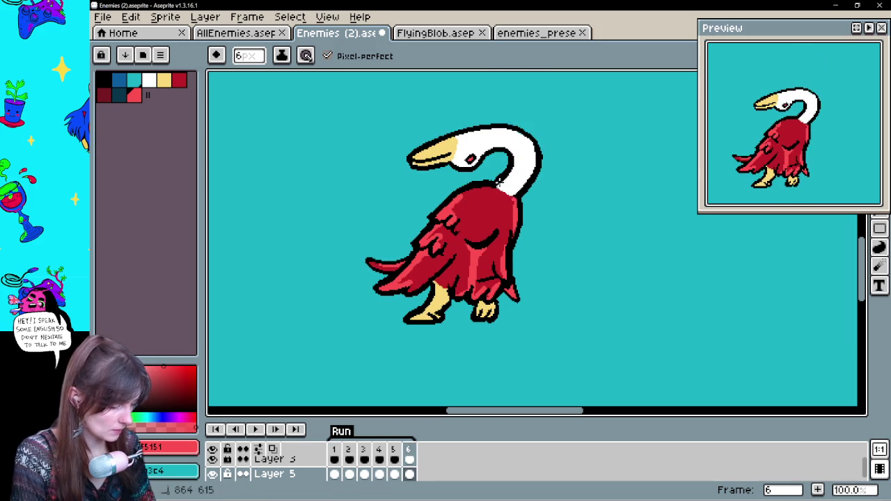
- Add pink shading to frame 6's neck and play the animation to check it
{"action": "left_click_drag", "start_coordinate": [513, 168], "coordinate": [523, 172]}
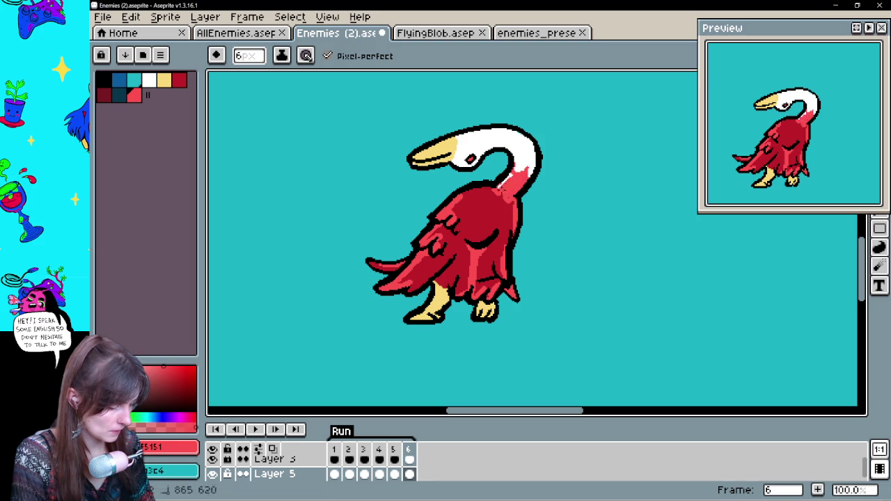
{"action": "key", "text": "Return"}
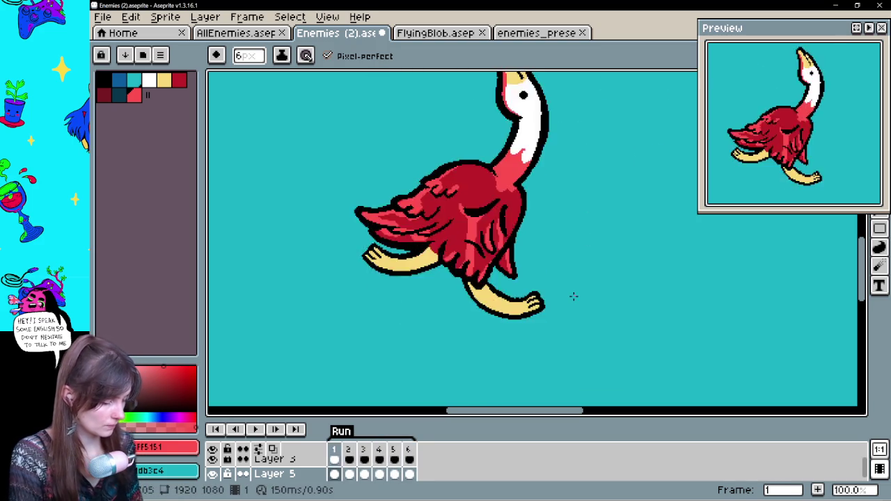
{"action": "left_click_drag", "start_coordinate": [413, 301], "coordinate": [726, 300]}
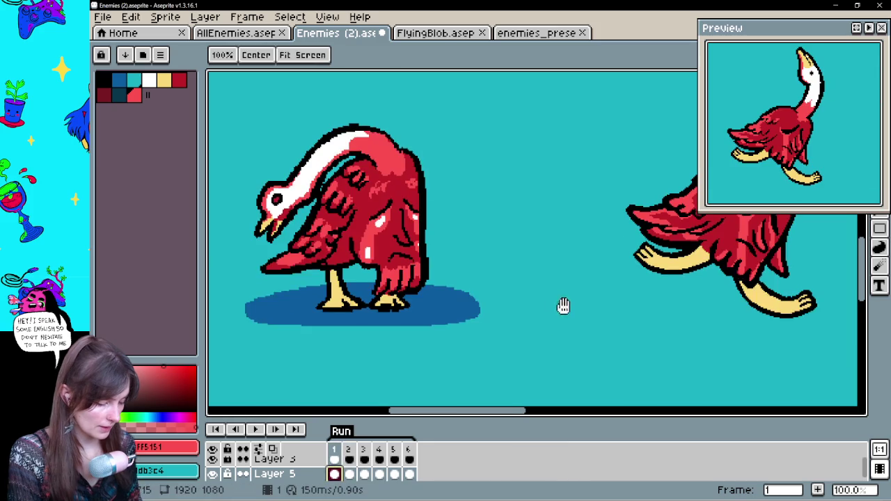
- Eyedrop pure white from the other bird sprite and step forward through frames 4 to 6
{"action": "key", "text": "alt"}
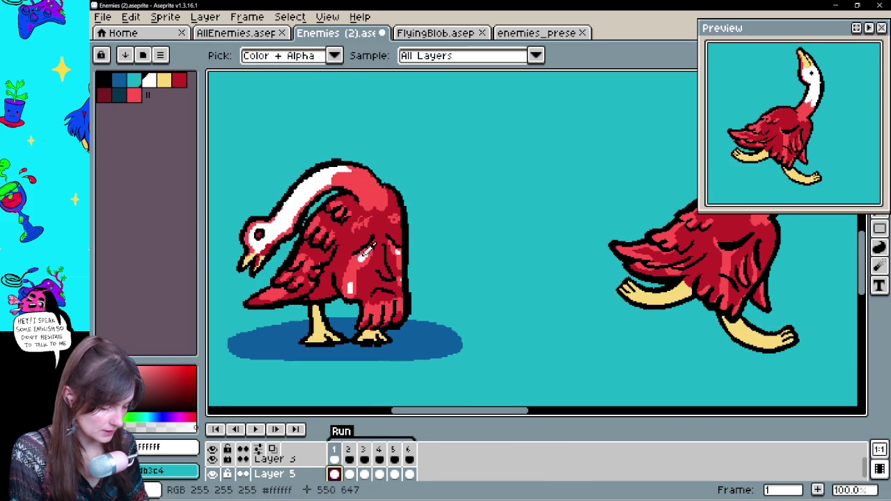
{"action": "scroll", "coordinate": [578, 302], "scroll_direction": "right", "scroll_amount": 3}
{"action": "scroll", "coordinate": [439, 278], "scroll_direction": "right", "scroll_amount": 3}
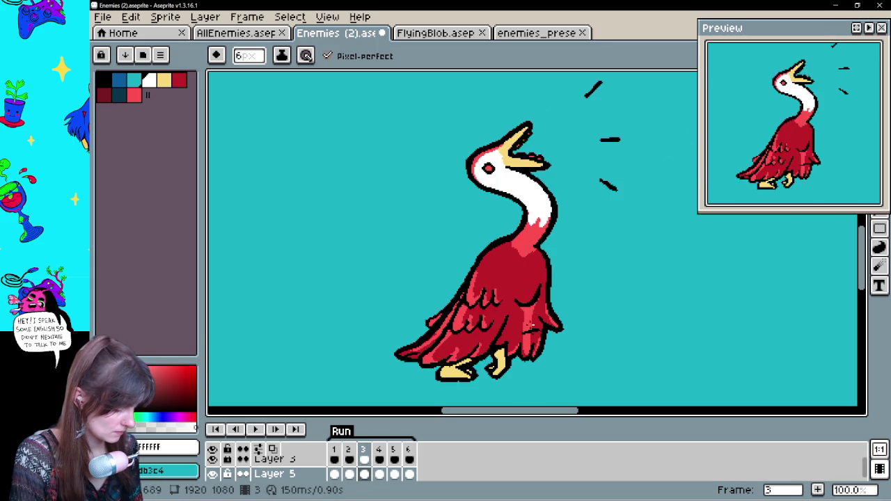
{"action": "key", "text": "Right"}
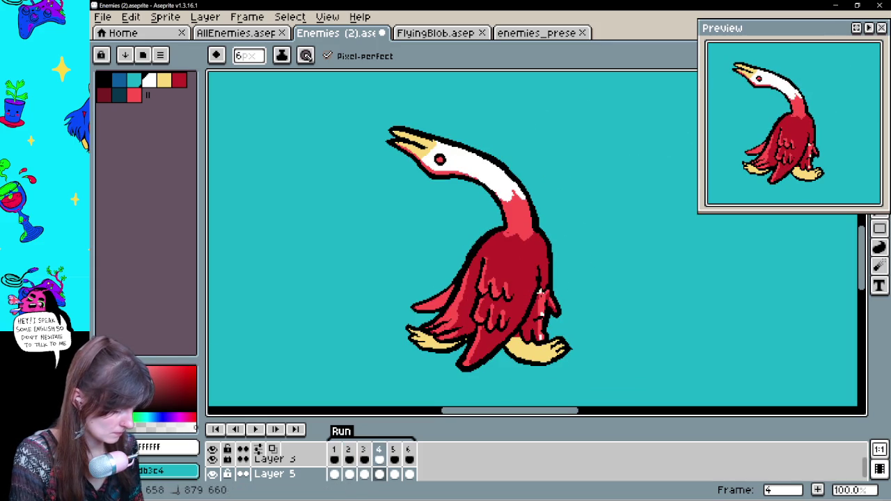
{"action": "key", "text": "Right"}
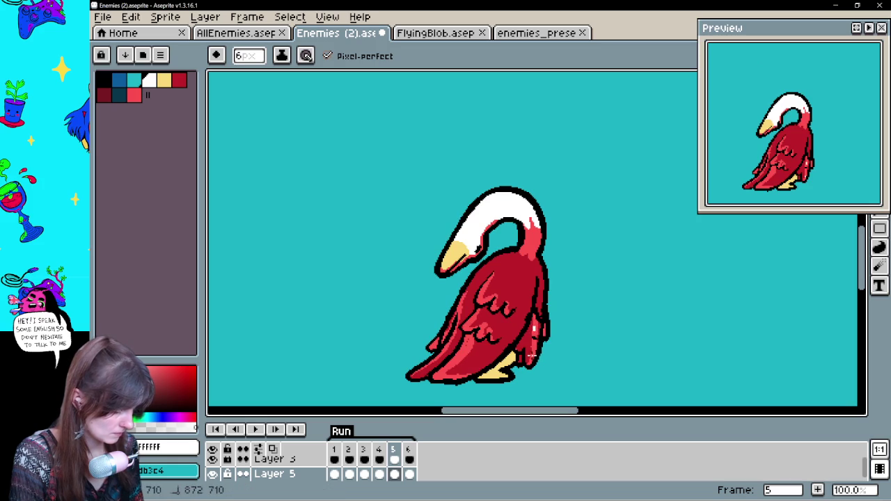
{"action": "key", "text": "Right"}
{"action": "key", "text": "Right"}
- Flip between neighbouring frames to check the white glints, then play the Run animation
{"action": "key", "text": "Left"}
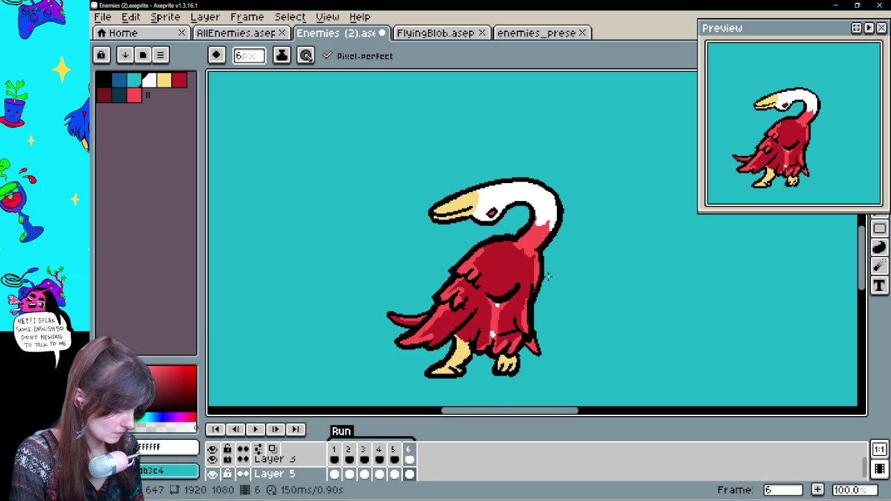
{"action": "key", "text": "Right"}
{"action": "key", "text": "Right"}
{"action": "key", "text": "Right"}
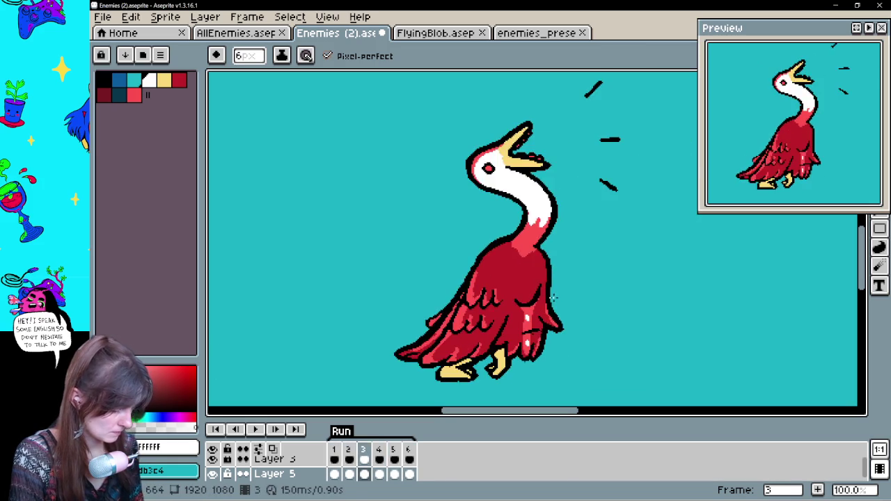
{"action": "key", "text": "Right"}
{"action": "left_click", "coordinate": [255, 430]}
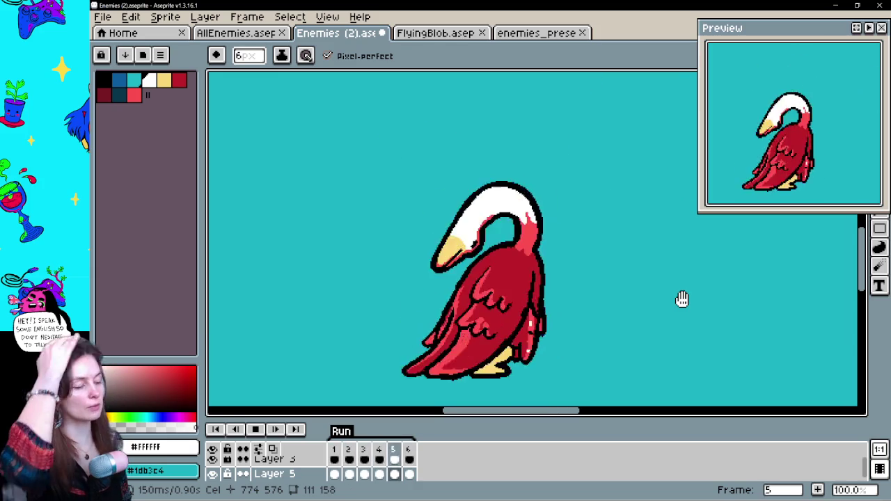
{"action": "left_click_drag", "start_coordinate": [676, 288], "coordinate": [650, 312]}
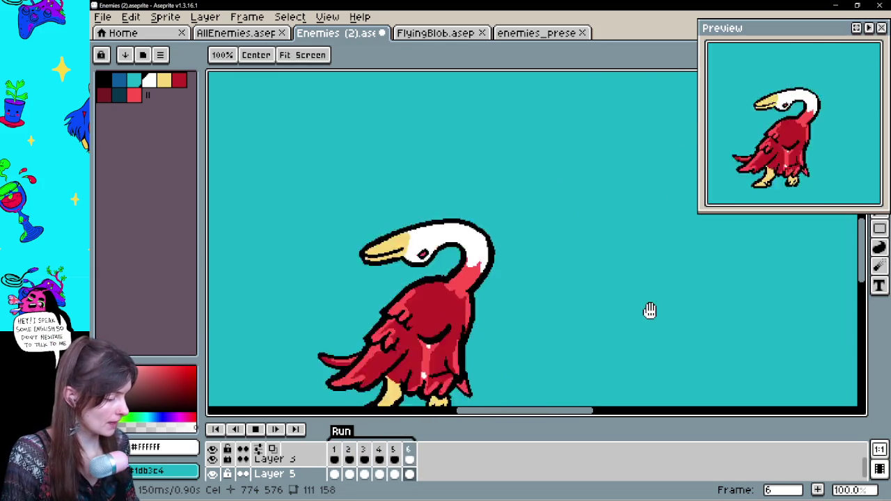
{"action": "key", "text": "b"}
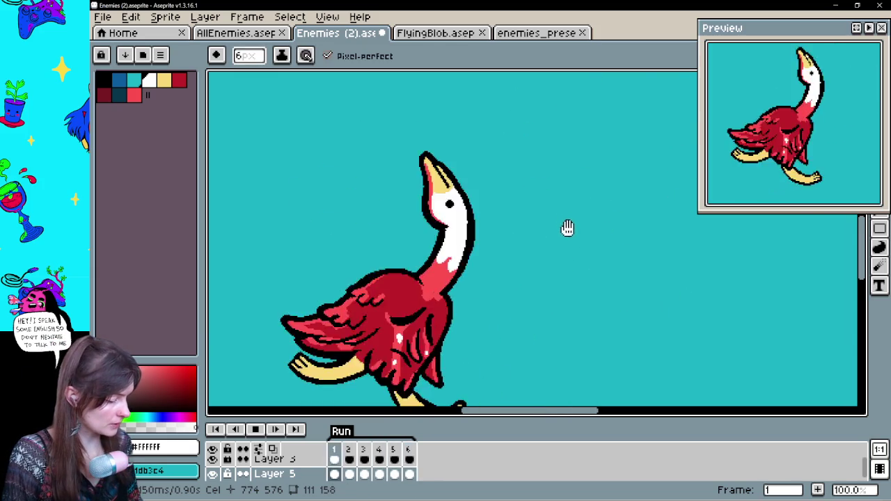
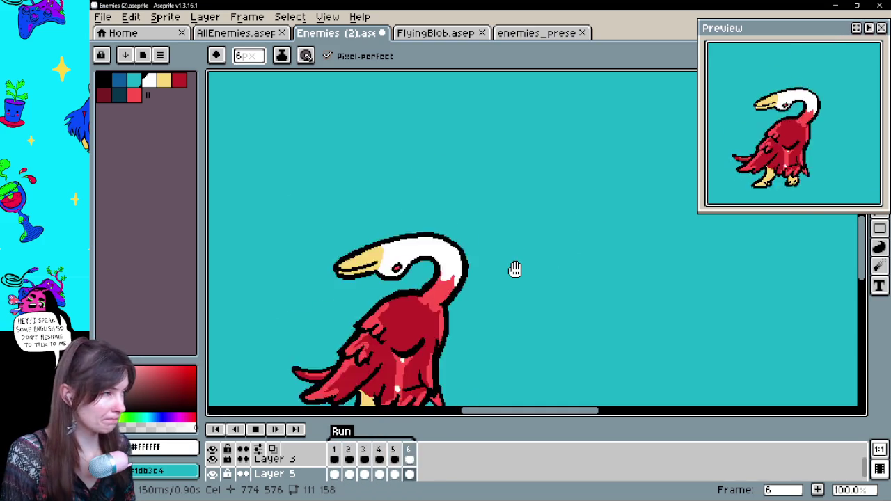
- Bucket-fill the goose's black squawk sparks with the beak yellow, undoing stray background fills
{"action": "left_click", "coordinate": [255, 430]}
{"action": "left_click", "coordinate": [456, 259], "text": "alt"}
{"action": "key", "text": "g"}
{"action": "left_click", "coordinate": [537, 235]}
{"action": "left_click_drag", "start_coordinate": [541, 242], "coordinate": [567, 279]}
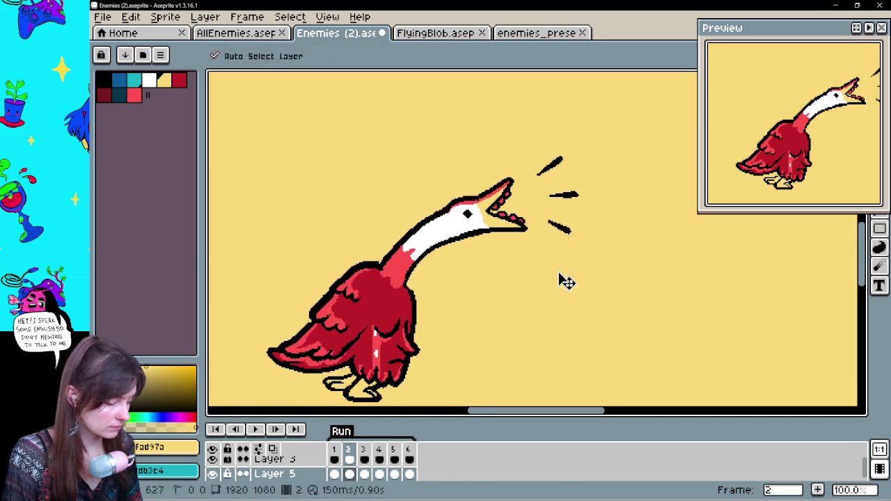
{"action": "key", "text": "ctrl+z"}
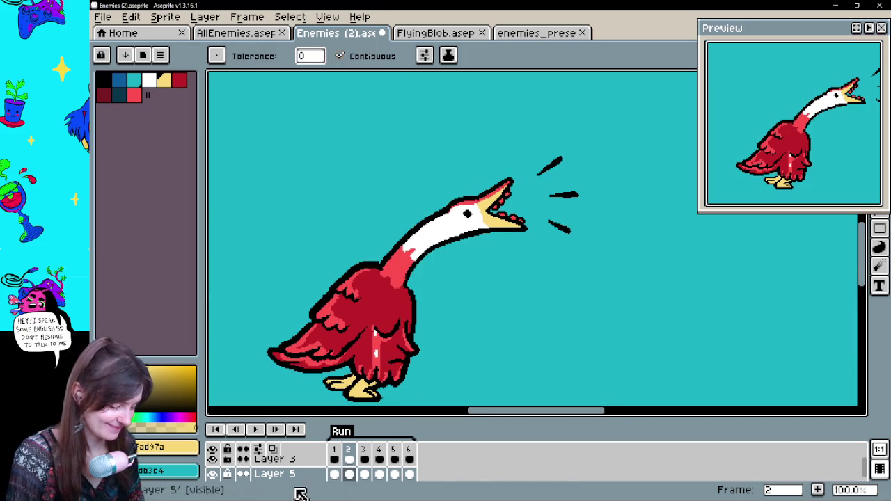
{"action": "left_click", "coordinate": [505, 261]}
{"action": "key", "text": "ctrl+z"}
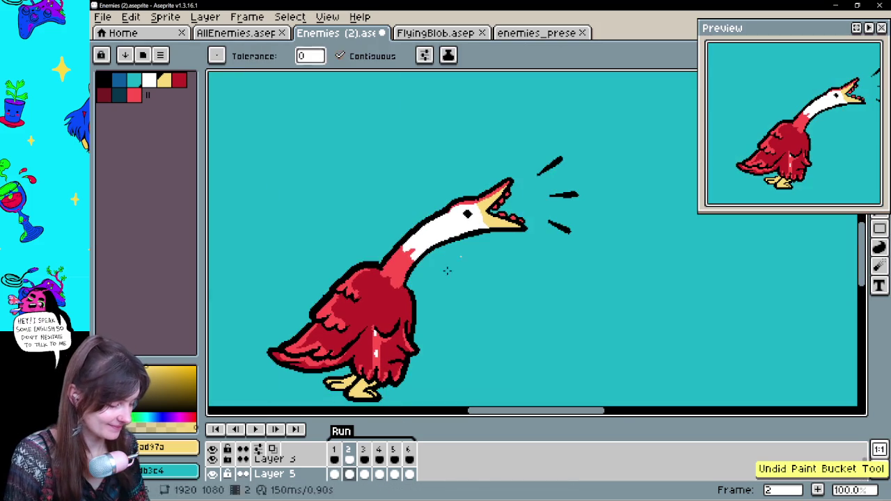
- Step through frames 2 and 3 and replay the animation, stopping on frame 3
{"action": "left_click", "coordinate": [350, 461]}
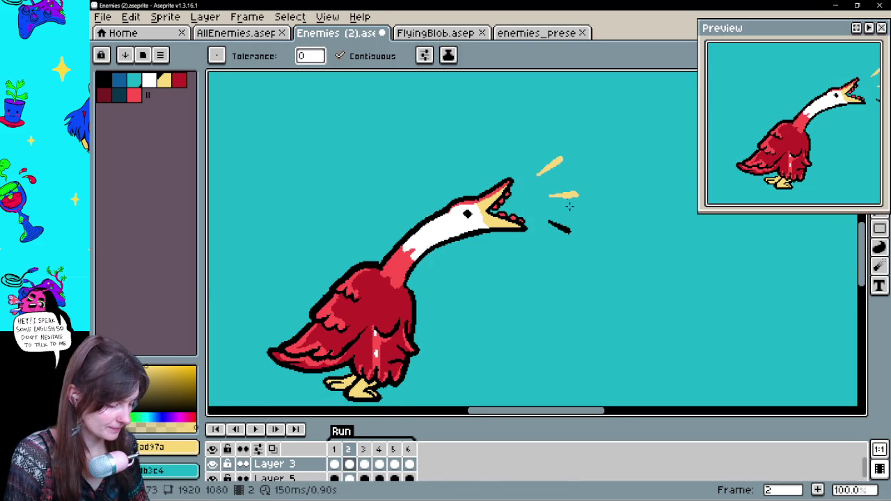
{"action": "key", "text": "Return"}
{"action": "key", "text": "Return"}
{"action": "key", "text": "Left"}
{"action": "key", "text": "Right"}
{"action": "key", "text": "Right"}
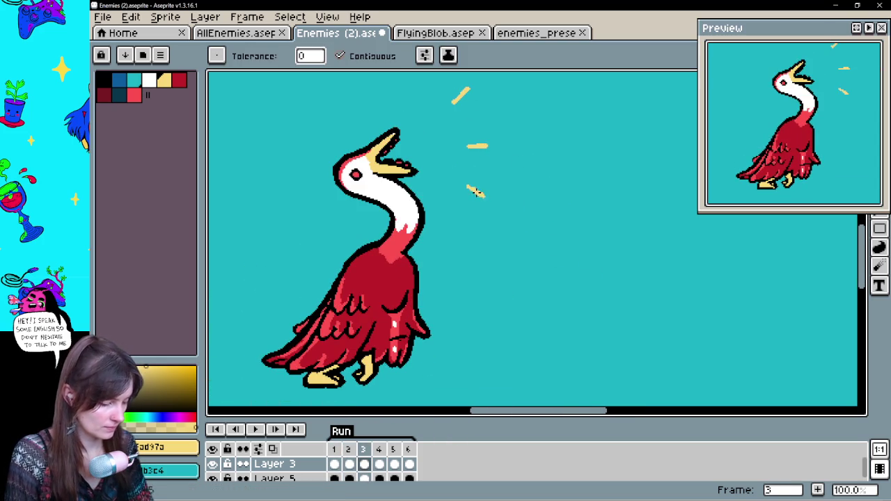
{"action": "key", "text": "Return"}
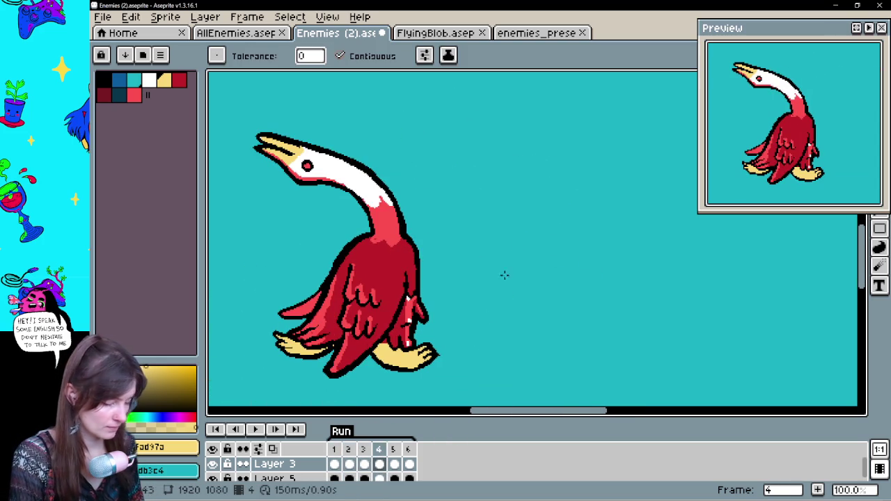
{"action": "left_click", "coordinate": [369, 468]}
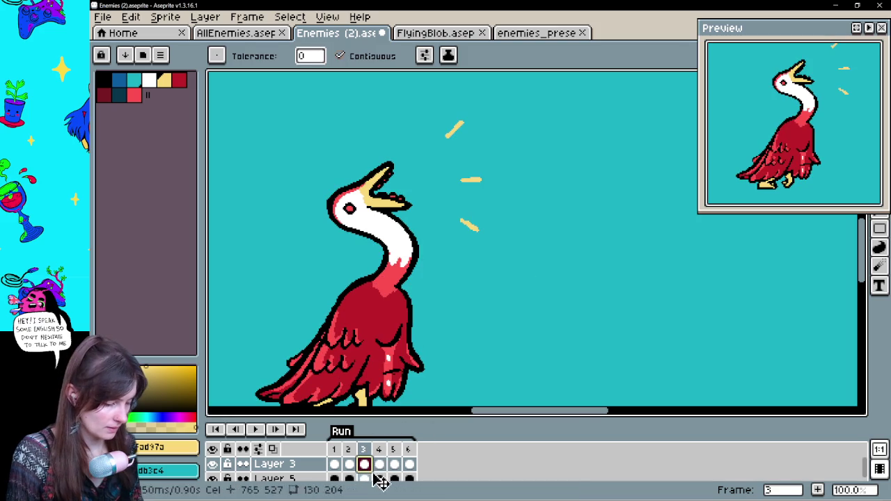
{"action": "key", "text": "e"}
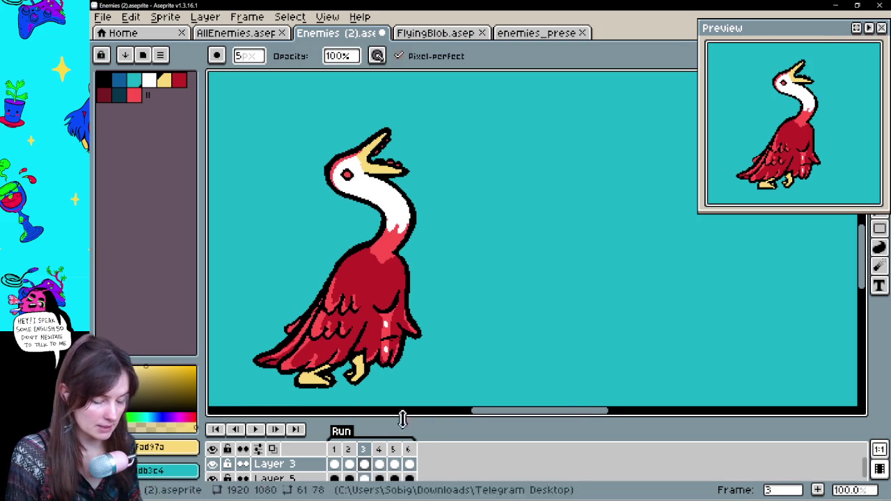
- On frame 2, fill the top and remaining red sparks with the beak yellow
{"action": "left_click", "coordinate": [352, 465]}
{"action": "scroll", "coordinate": [376, 306], "scroll_direction": "right", "scroll_amount": 2}
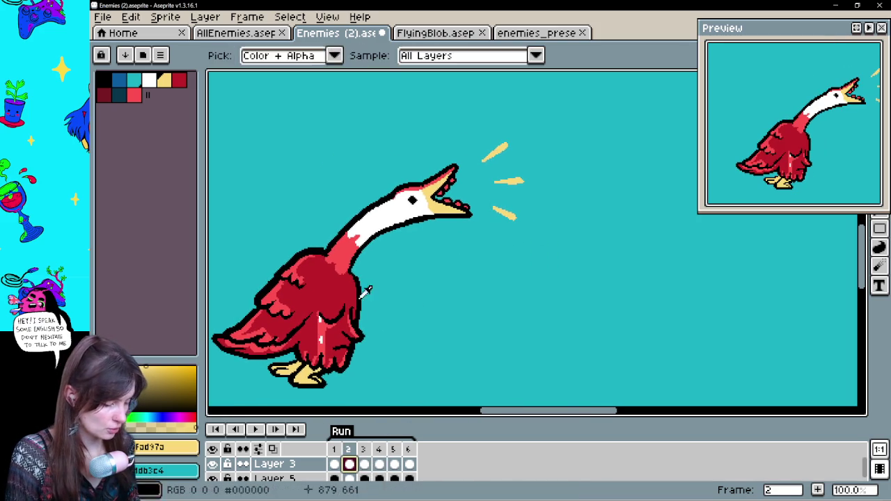
{"action": "left_click", "coordinate": [368, 254], "text": "alt"}
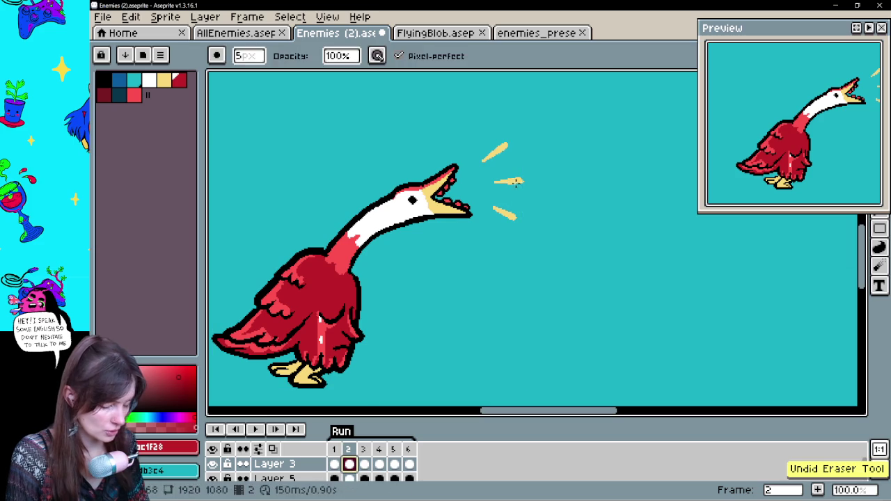
{"action": "key", "text": "g"}
{"action": "left_click_drag", "start_coordinate": [491, 176], "coordinate": [557, 307]}
{"action": "left_click", "coordinate": [471, 199], "text": "alt"}
{"action": "left_click", "coordinate": [529, 152]}
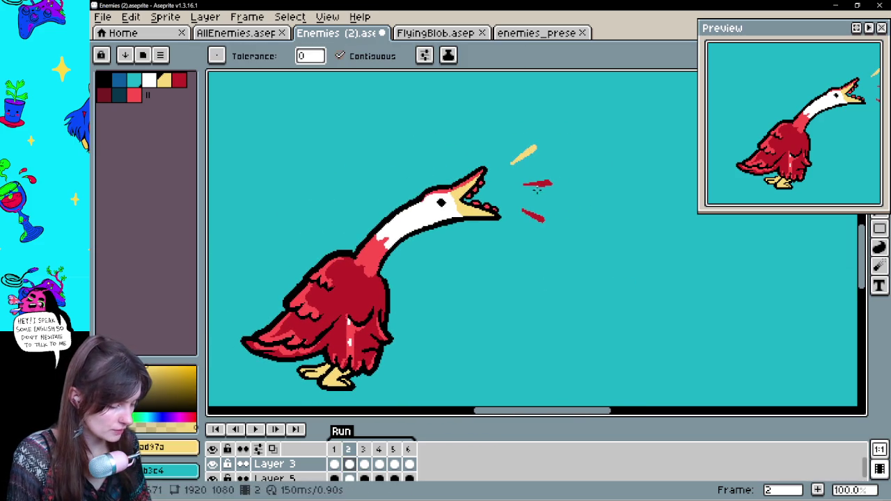
{"action": "left_click", "coordinate": [538, 211]}
{"action": "key", "text": "ctrl+z"}
{"action": "left_click", "coordinate": [533, 216]}
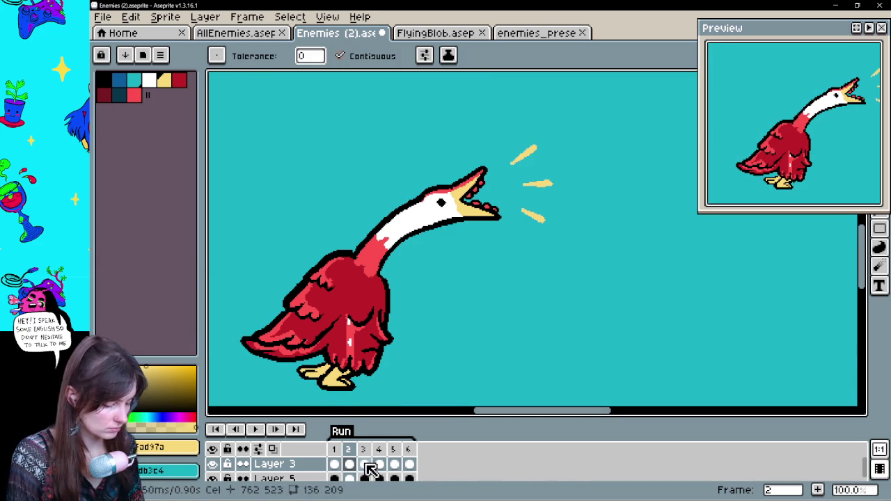
- On frame 3, pencil two short yellow sparks beside the head and a fleck above the goose
{"action": "left_click", "coordinate": [364, 466]}
{"action": "key", "text": "b"}
{"action": "key", "text": "Return"}
{"action": "left_click_drag", "start_coordinate": [567, 185], "coordinate": [578, 188]}
{"action": "left_click_drag", "start_coordinate": [550, 226], "coordinate": [558, 235]}
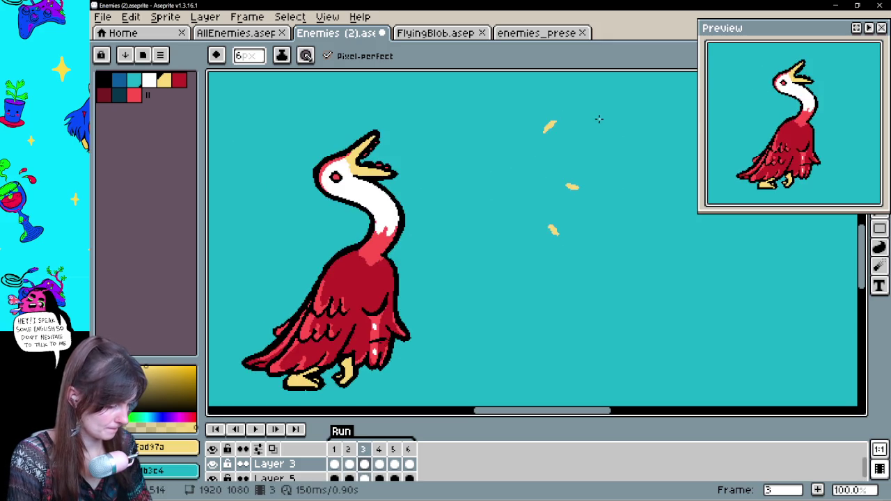
{"action": "left_click_drag", "start_coordinate": [579, 105], "coordinate": [575, 108]}
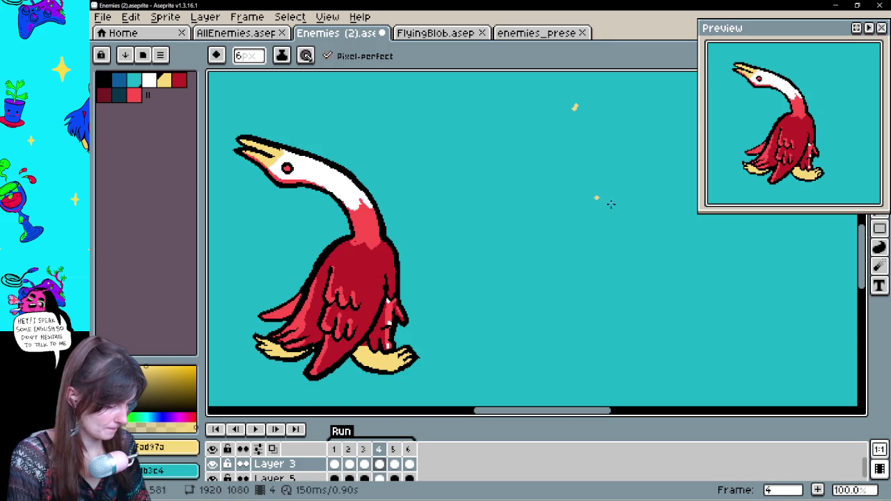
{"action": "left_click", "coordinate": [255, 429]}
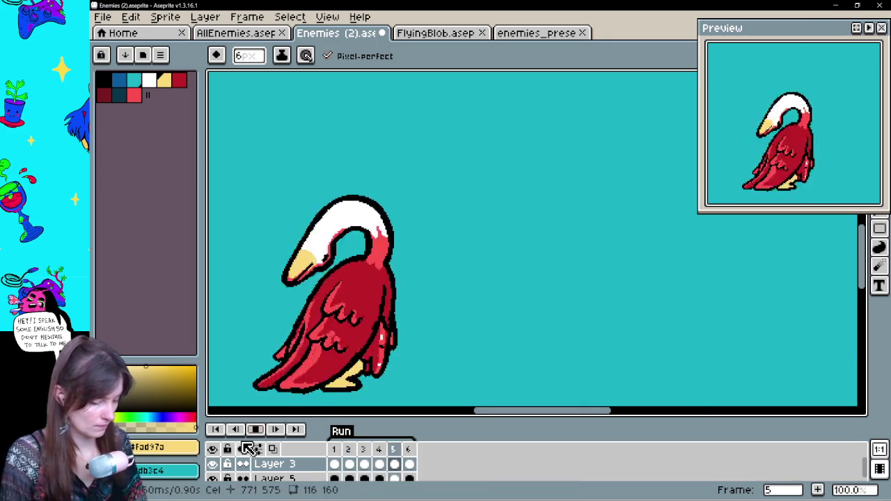
- Reset the canvas zoom, stop playback and step forward two frames
{"action": "key", "text": "minus"}
{"action": "key", "text": "plus"}
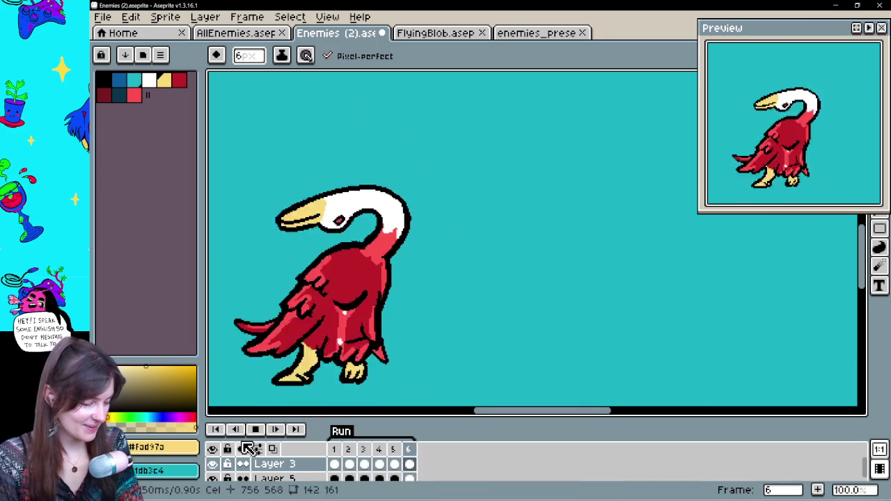
{"action": "key", "text": "h"}
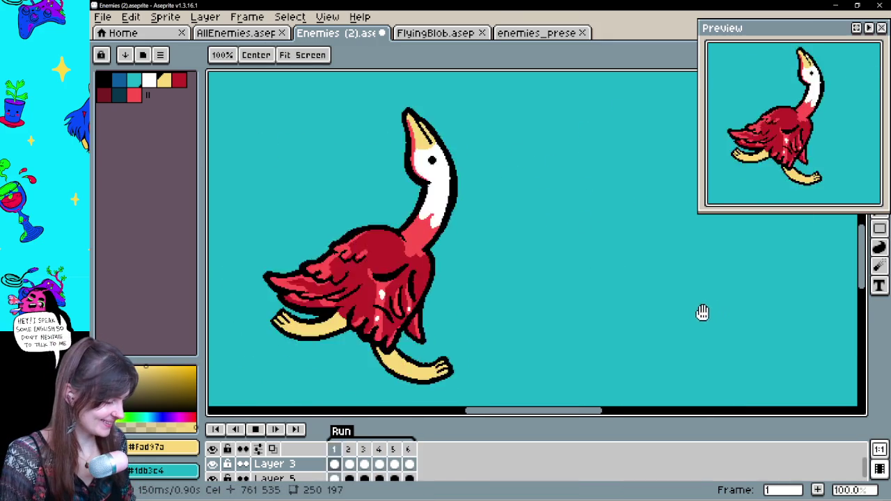
{"action": "key", "text": "b"}
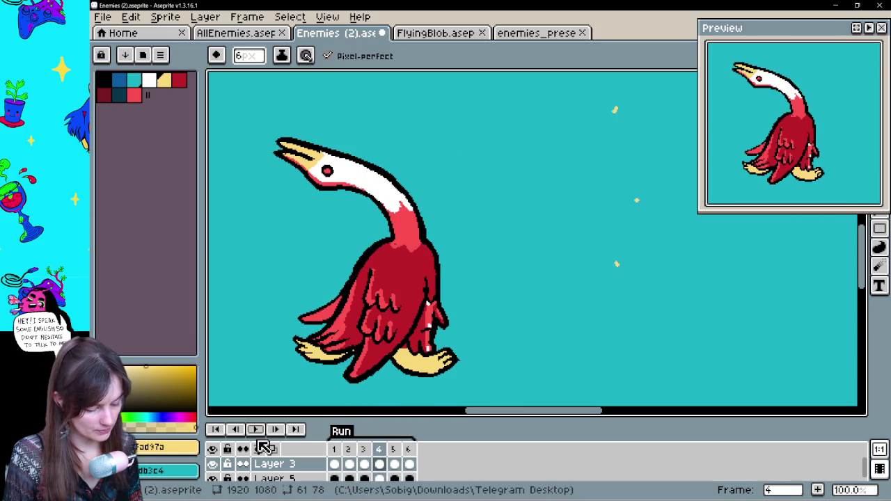
{"action": "key", "text": "Return"}
{"action": "key", "text": "Right"}
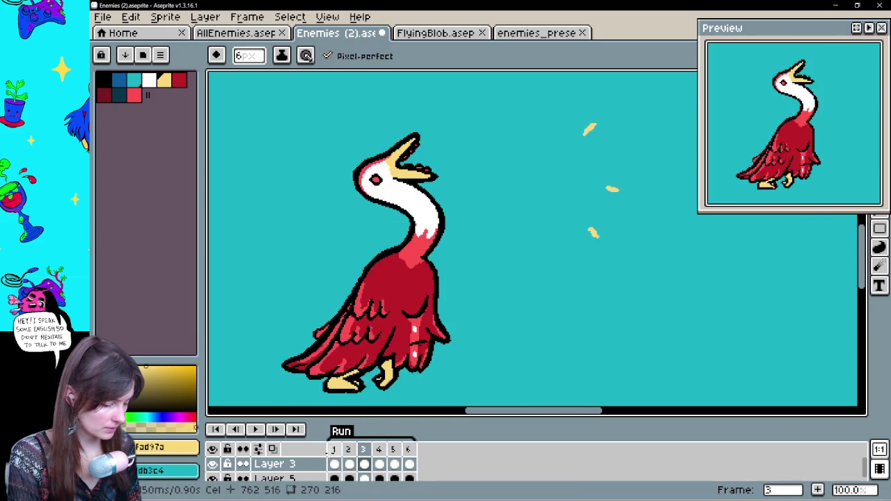
{"action": "key", "text": "Right"}
- Sample the goose red and step through the frames to the head-down frame 5
{"action": "left_click", "coordinate": [407, 230], "text": "alt"}
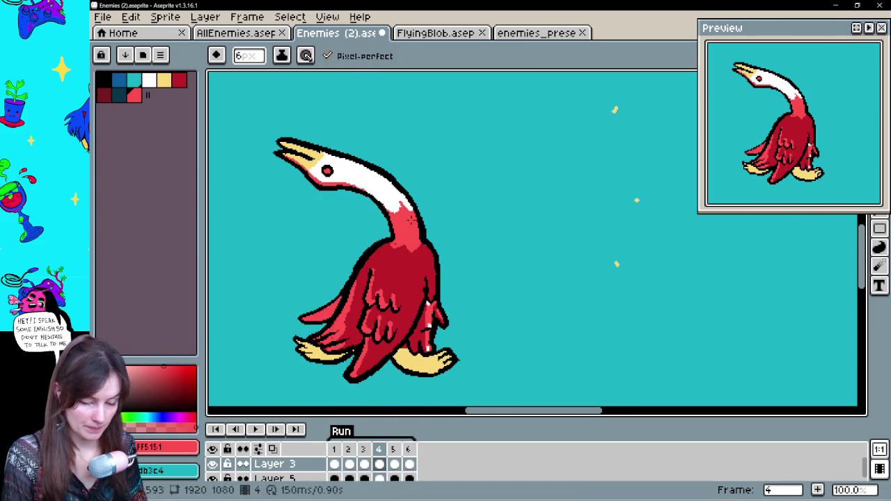
{"action": "mouse_move", "coordinate": [482, 288]}
{"action": "left_mouse_down"}
{"action": "mouse_move", "coordinate": [569, 282]}
{"action": "mouse_move", "coordinate": [480, 288]}
{"action": "left_mouse_up"}
{"action": "key", "text": "Right"}
{"action": "key", "text": "Right"}
{"action": "key", "text": "Right"}
{"action": "key", "text": "Right"}
{"action": "key", "text": "Left"}
{"action": "key", "text": "Right"}
{"action": "key", "text": "Right"}
{"action": "key", "text": "Right"}
{"action": "key", "text": "Right"}
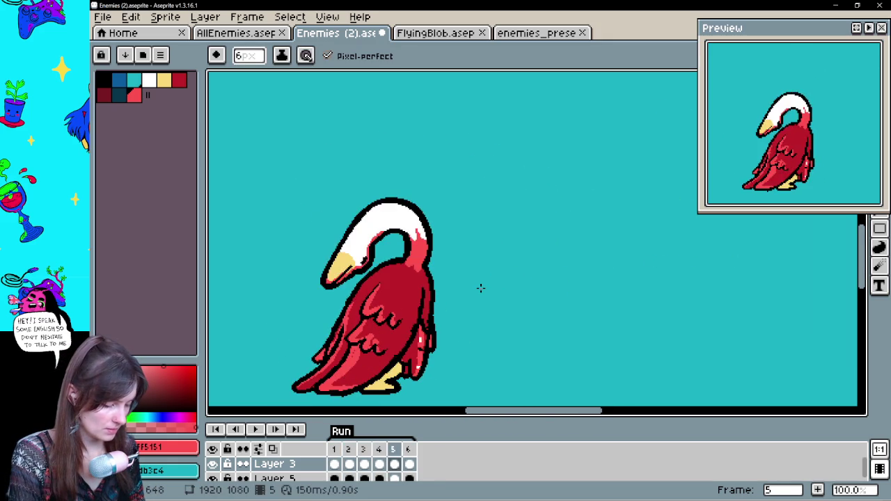
{"action": "key", "text": "Right"}
{"action": "key", "text": "Right"}
{"action": "key", "text": "Left"}
{"action": "key", "text": "Left"}
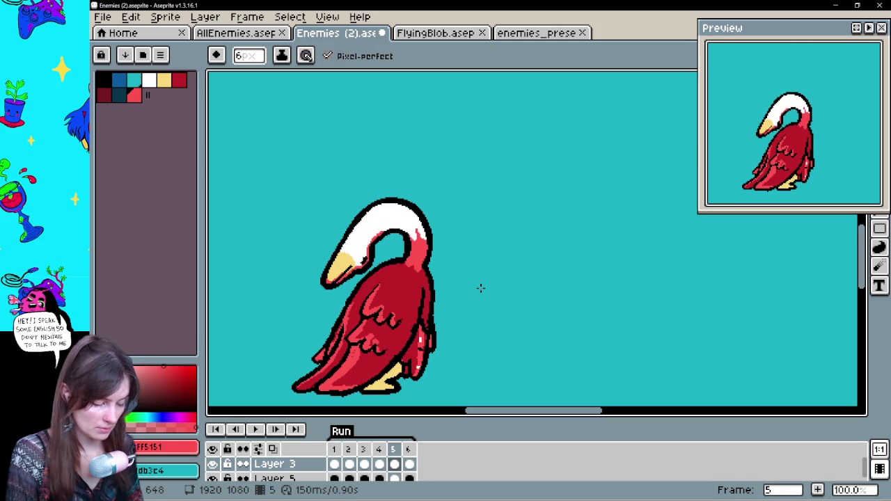
- Add red shading pixels where the neck meets the body on frame 5, then replay
{"action": "left_click", "coordinate": [424, 294], "text": "alt"}
{"action": "key", "text": "e"}
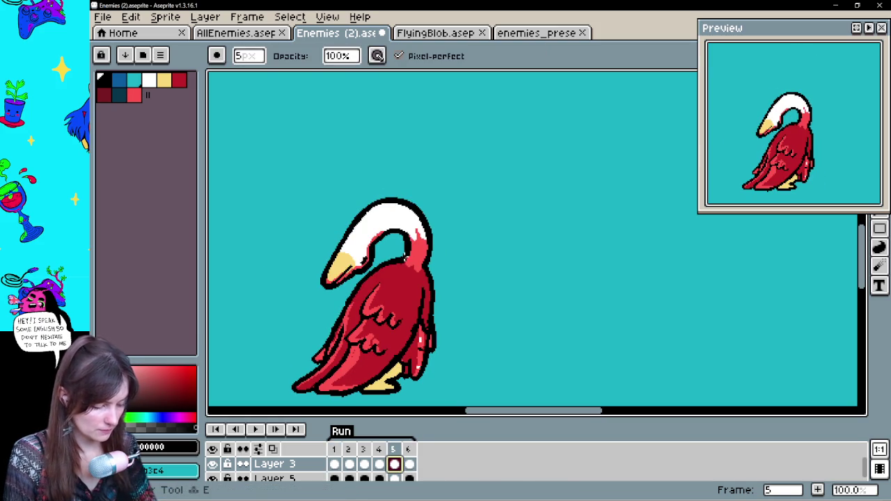
{"action": "key", "text": "b"}
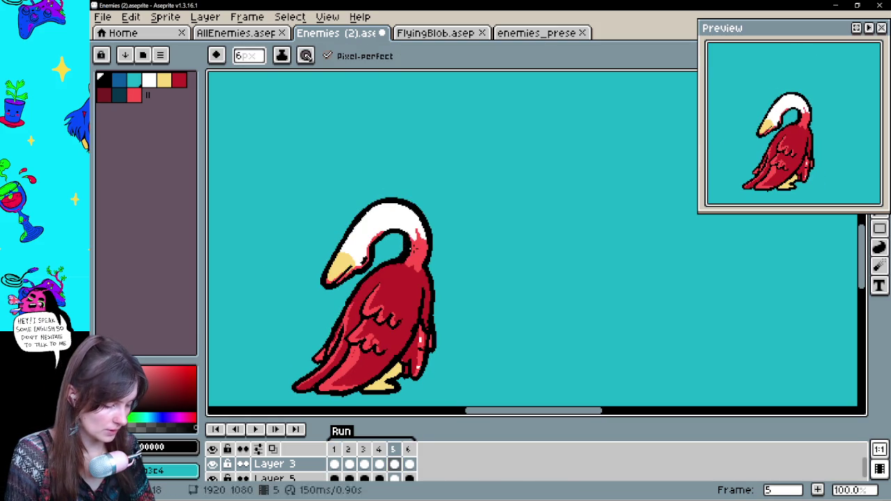
{"action": "key", "text": "e"}
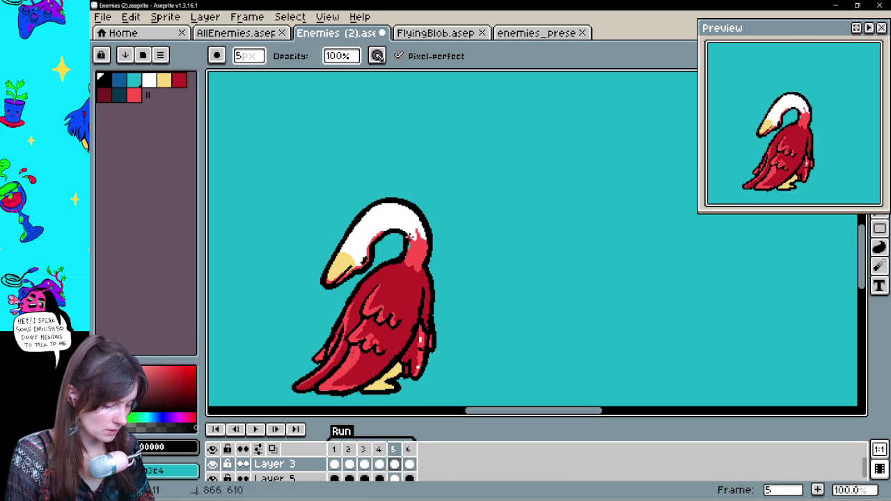
{"action": "left_click", "coordinate": [414, 258], "text": "alt"}
{"action": "key", "text": "Down"}
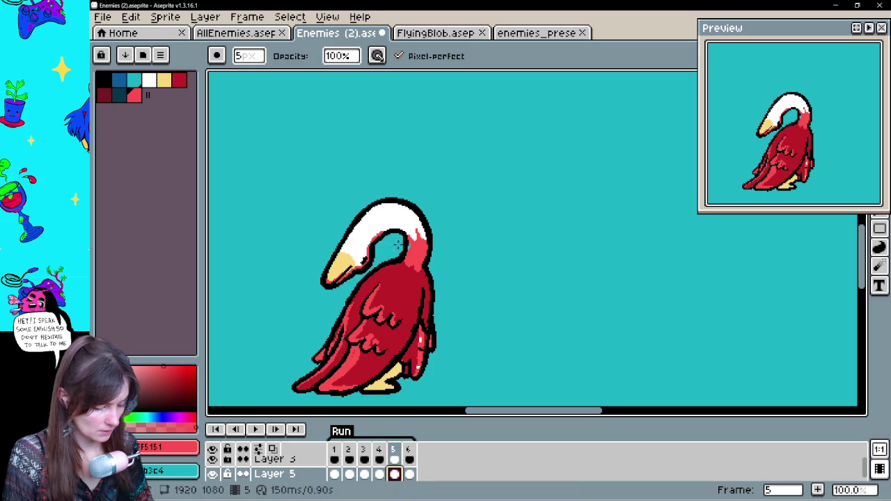
{"action": "key", "text": "b"}
{"action": "left_click", "coordinate": [255, 430]}
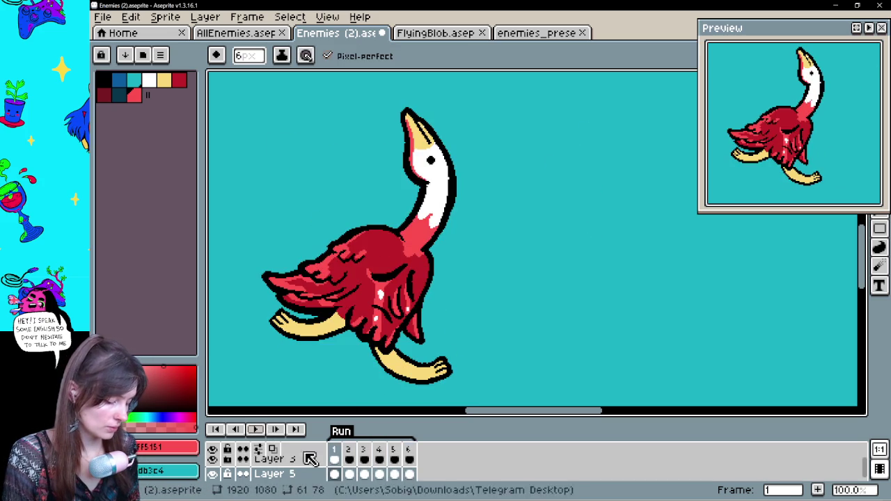
- Stop on frame 1 and sample the goose's black outline and red neck colours
{"action": "left_click", "coordinate": [343, 465]}
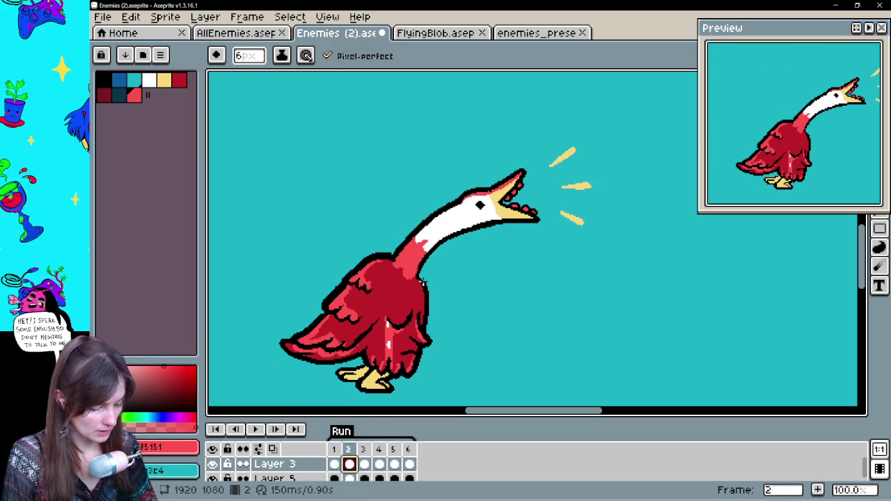
{"action": "left_click", "coordinate": [421, 275], "text": "alt"}
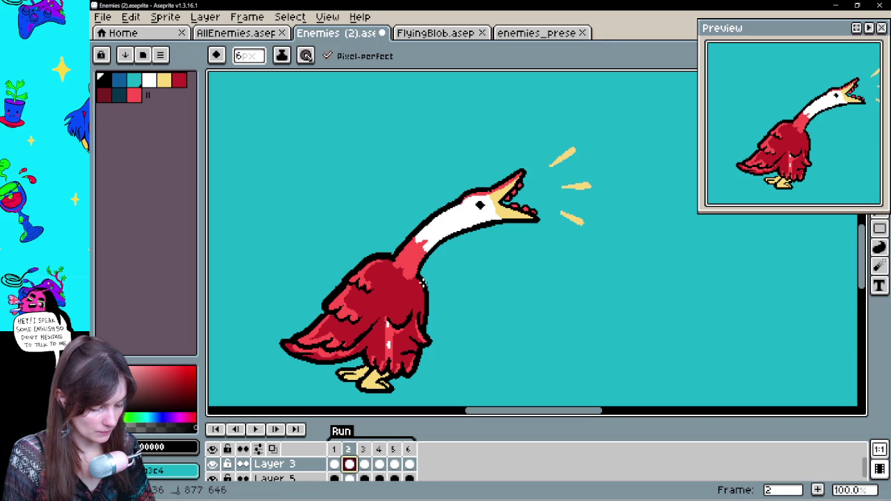
{"action": "left_click", "coordinate": [422, 277], "text": "alt"}
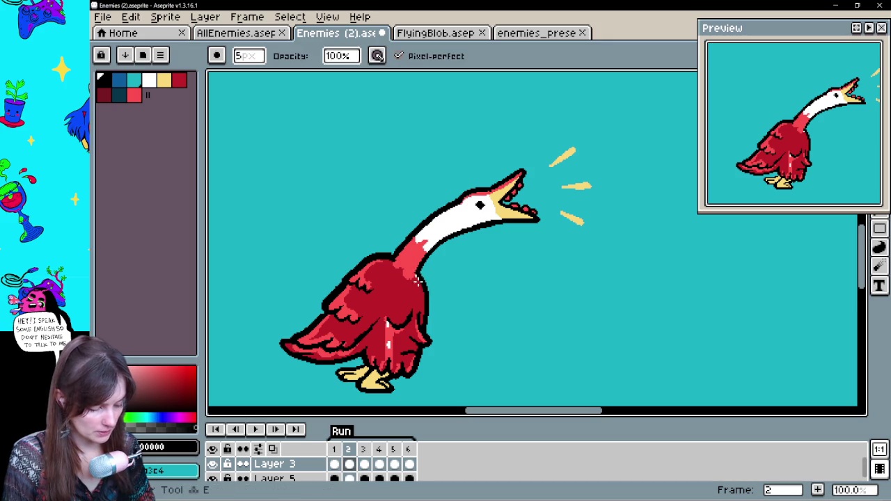
{"action": "left_click", "coordinate": [415, 261], "text": "alt"}
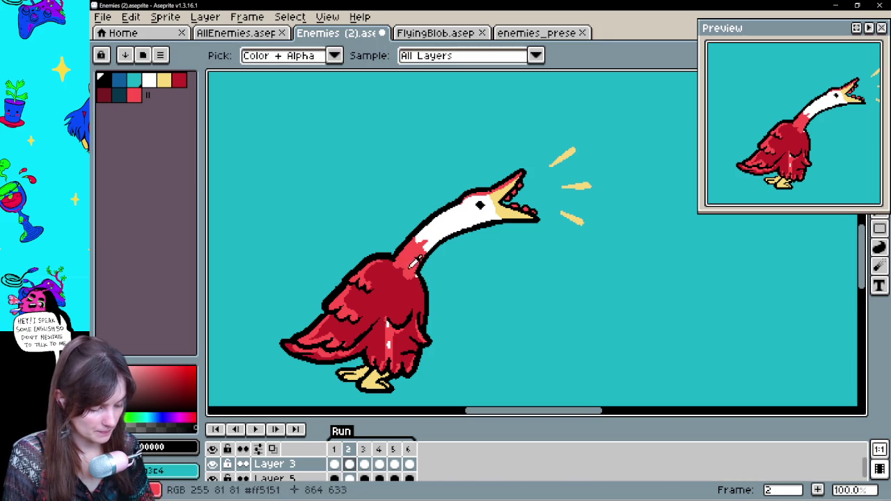
{"action": "left_click", "coordinate": [421, 277], "text": "alt"}
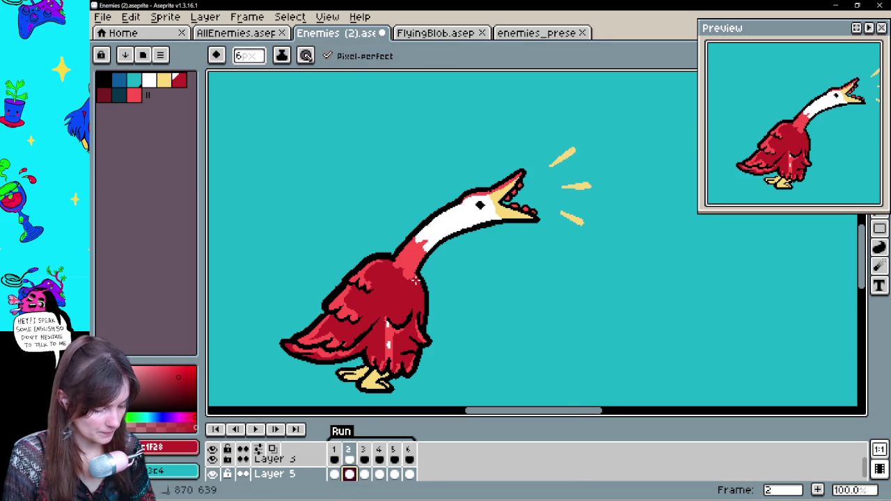
- Replay the animation, then return to frame 1 and undo the last lower-leg stroke
{"action": "left_click", "coordinate": [255, 430]}
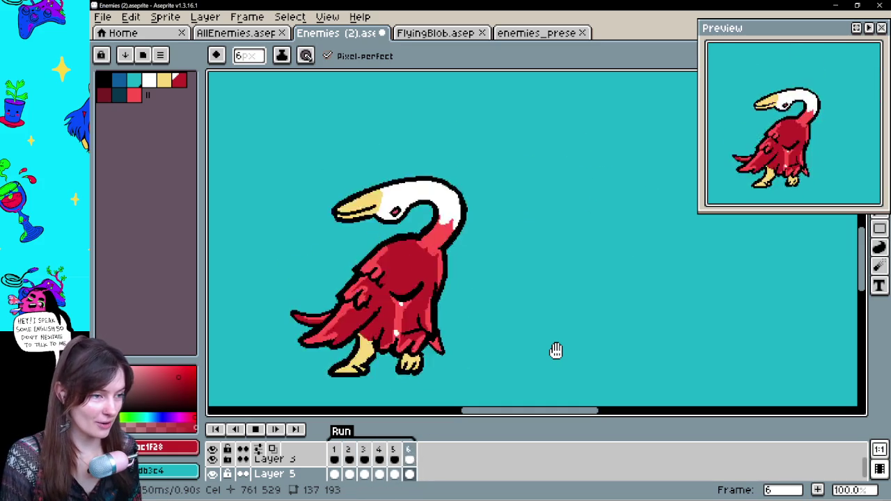
{"action": "left_click", "coordinate": [259, 430]}
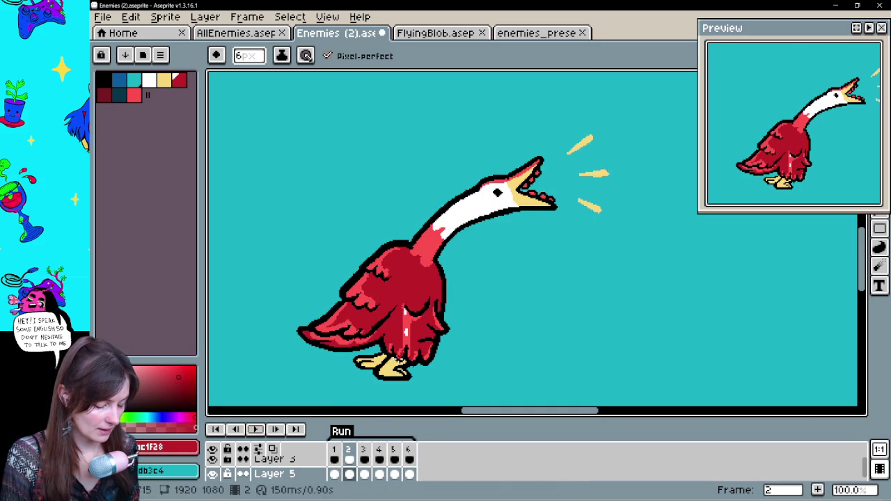
{"action": "key", "text": "alt"}
{"action": "left_click", "coordinate": [335, 474]}
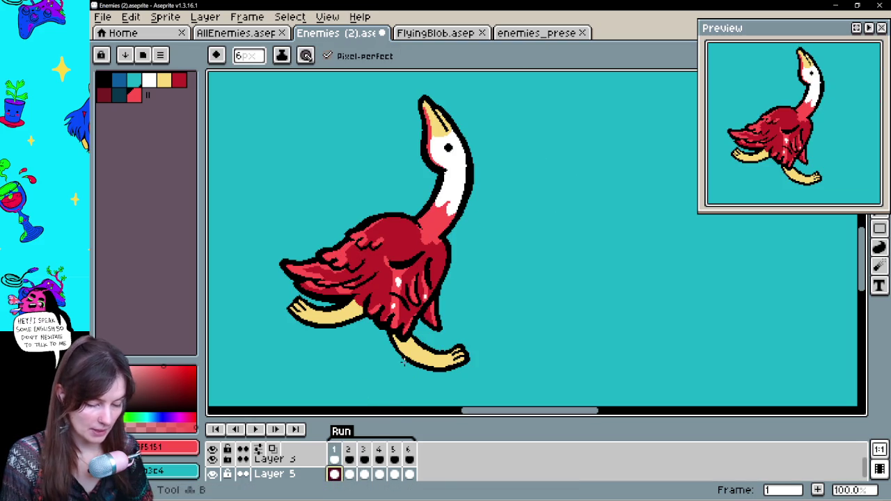
{"action": "key", "text": "ctrl+z"}
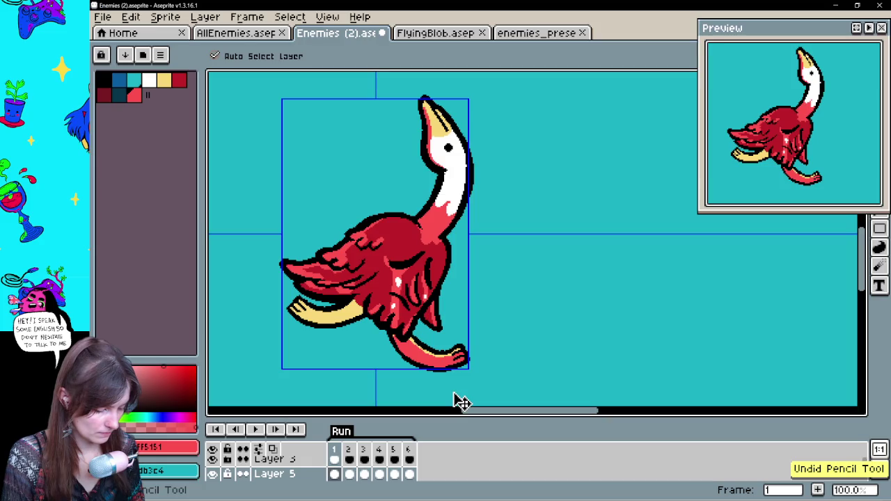
- Step through the goose animation from frame 2 to frame 5
{"action": "left_click", "coordinate": [349, 474]}
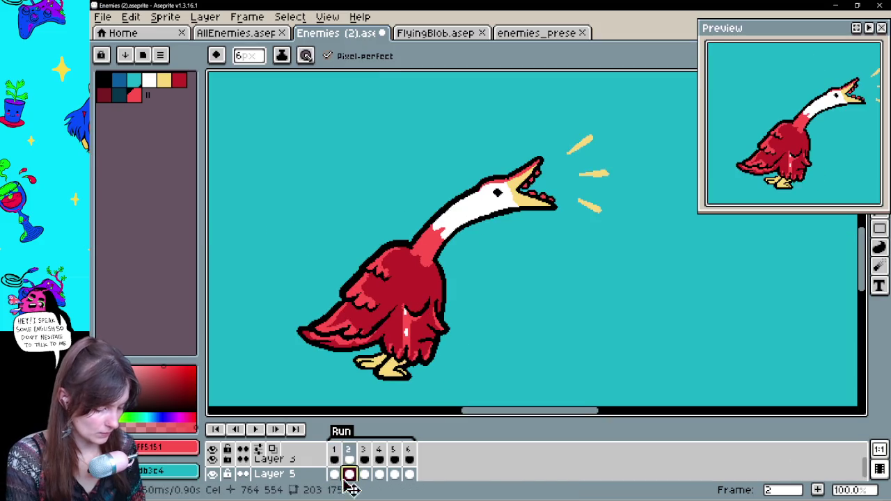
{"action": "key", "text": "Right"}
{"action": "key", "text": "Right"}
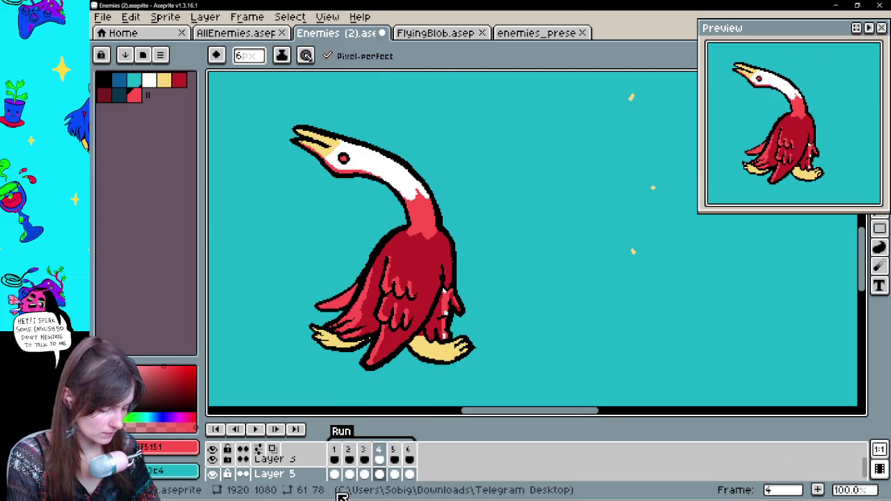
{"action": "key", "text": "Right"}
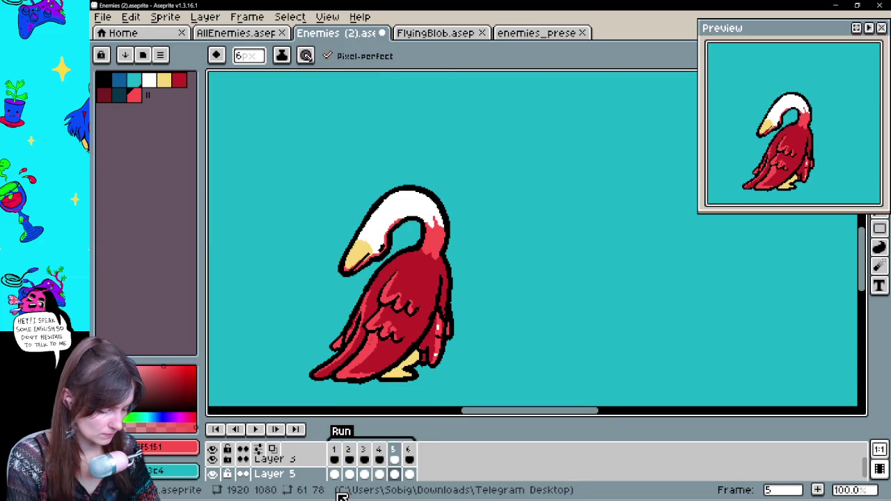
{"action": "key", "text": "Left"}
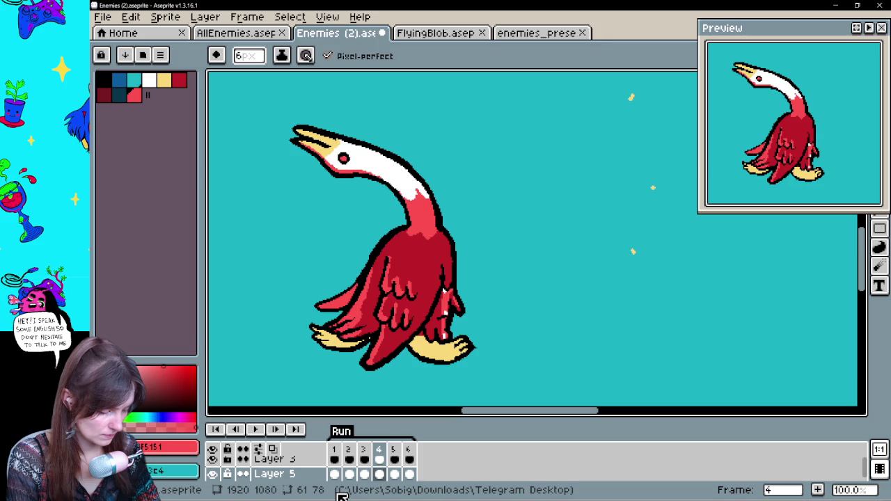
{"action": "key", "text": "Right"}
{"action": "key", "text": "Right"}
{"action": "key", "text": "Right"}
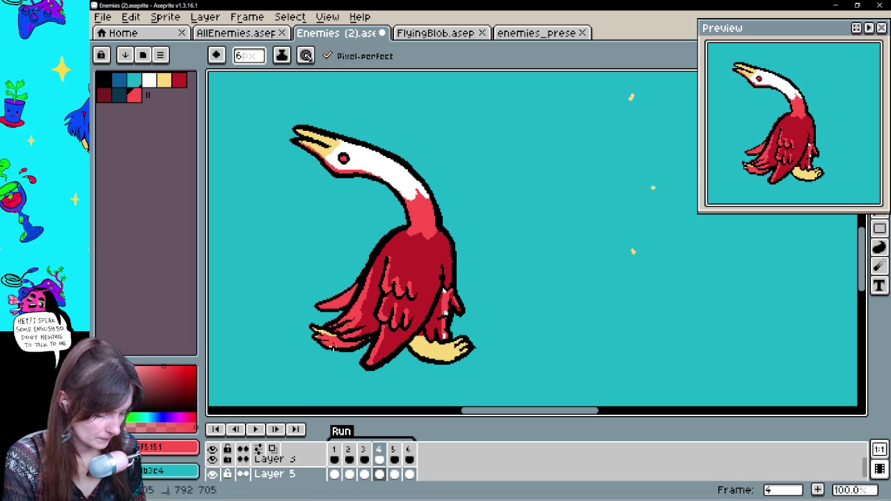
- Flip between frames 3 and 4 to compare, then step back to frame 1
{"action": "key", "text": "comma"}
{"action": "key", "text": "period"}
{"action": "key", "text": "comma"}
{"action": "key", "text": "period"}
{"action": "key", "text": "comma"}
{"action": "key", "text": "period"}
{"action": "key", "text": "comma"}
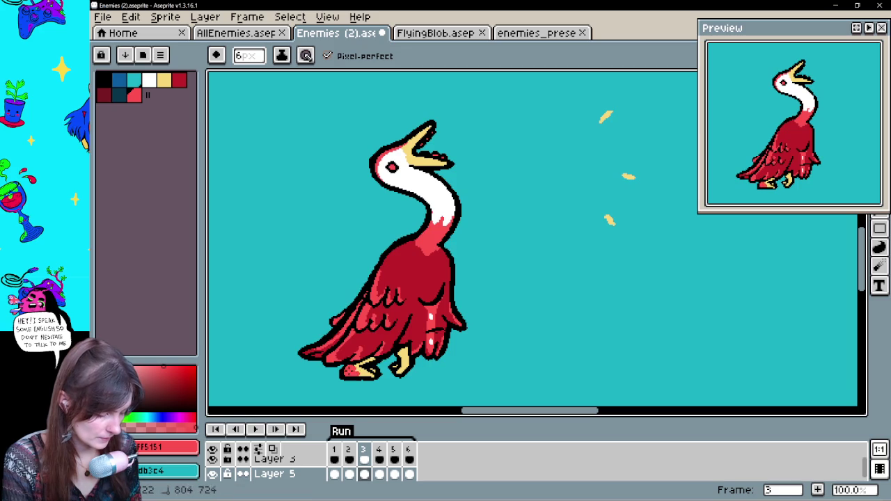
{"action": "key", "text": "comma"}
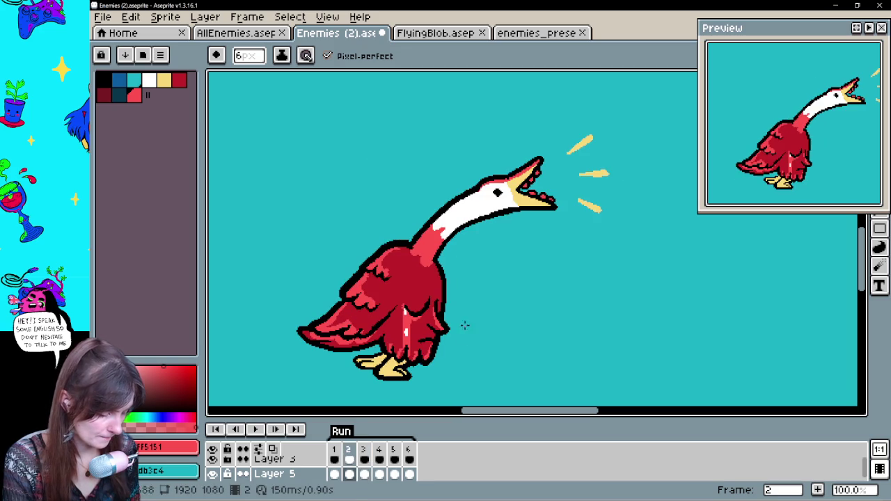
{"action": "key", "text": "comma"}
{"action": "key", "text": "period"}
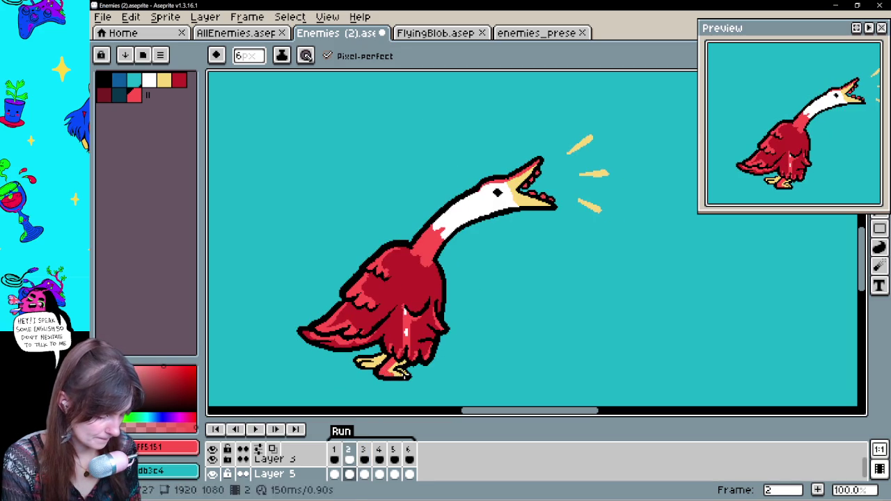
{"action": "key", "text": "comma"}
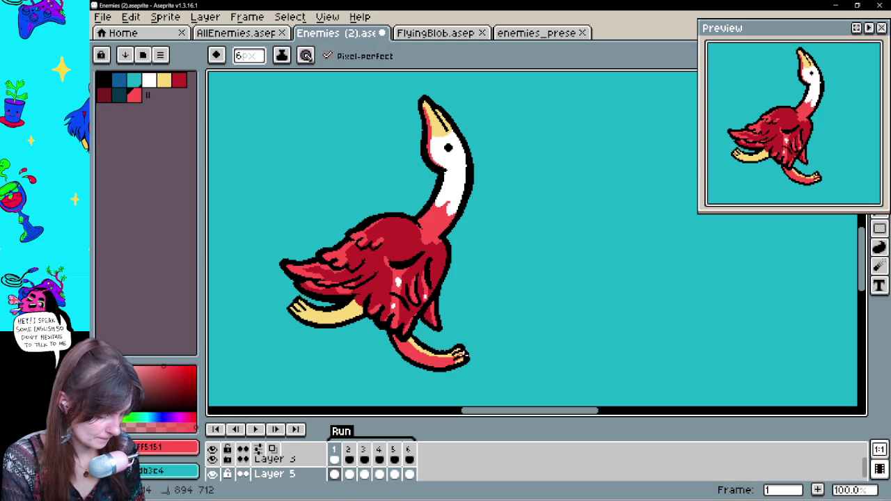
- Play the animation and select the Layer 5 cels on frames 6 and 4
{"action": "left_click", "coordinate": [256, 431]}
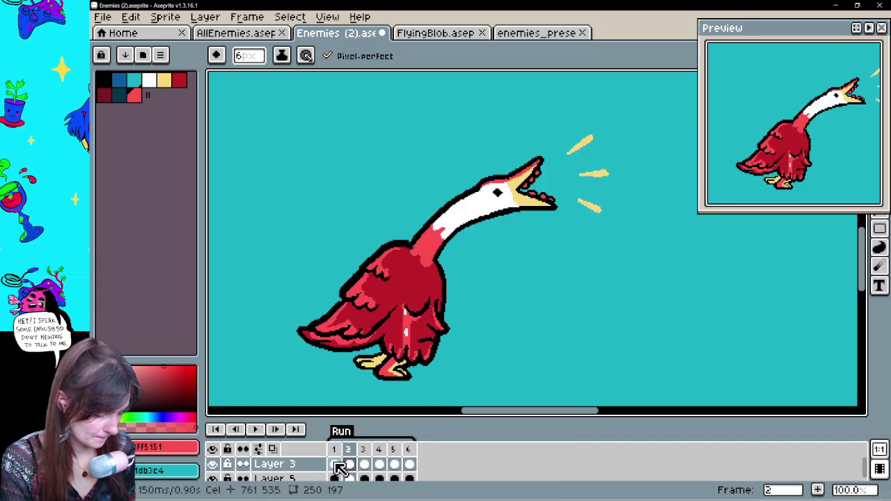
{"action": "key", "text": "Return"}
{"action": "key", "text": "Right"}
{"action": "key", "text": "Right"}
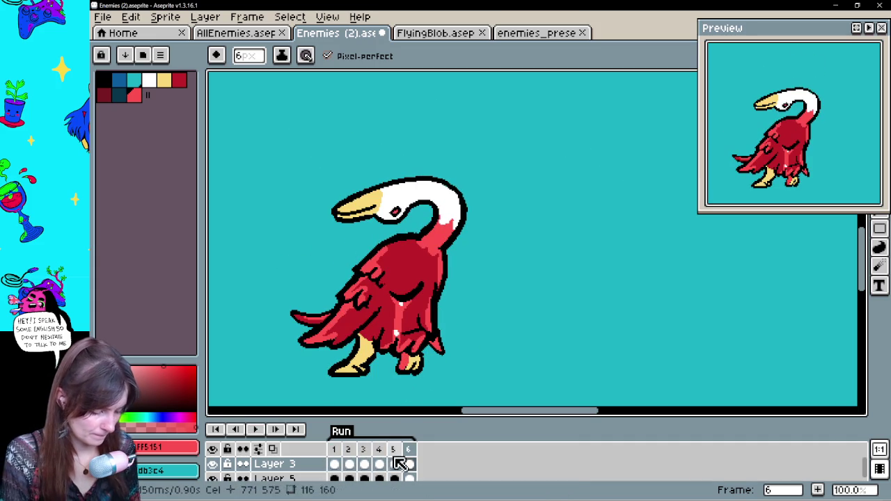
{"action": "left_click", "coordinate": [409, 475]}
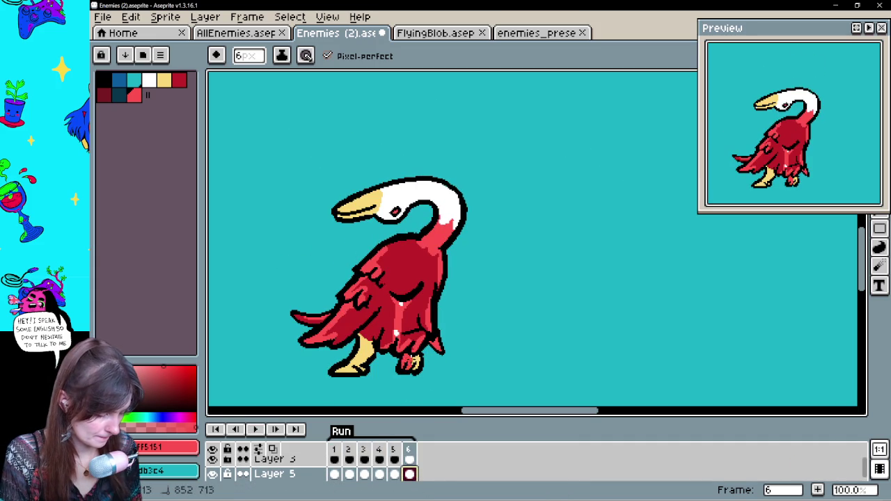
{"action": "key", "text": "Right"}
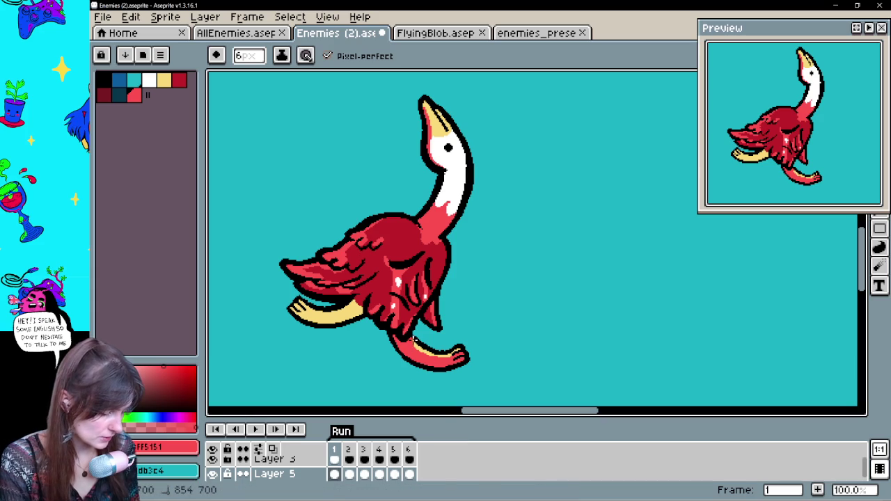
{"action": "left_click", "coordinate": [255, 430]}
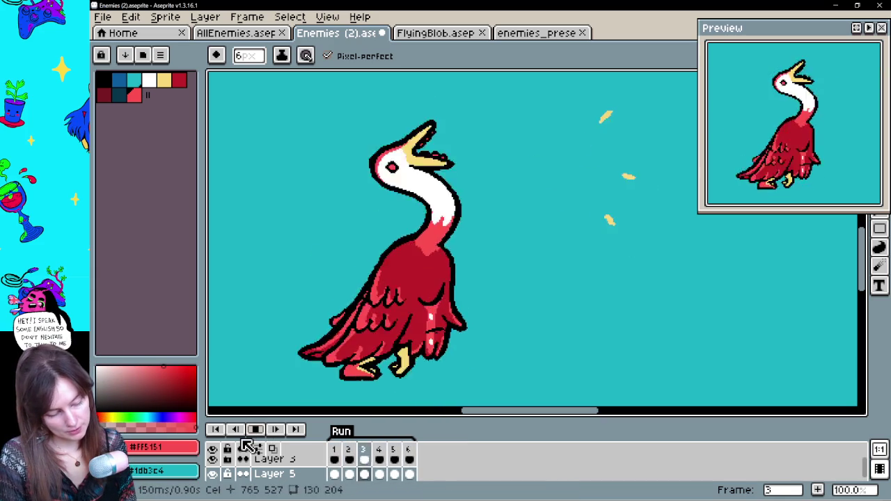
{"action": "left_click", "coordinate": [338, 465]}
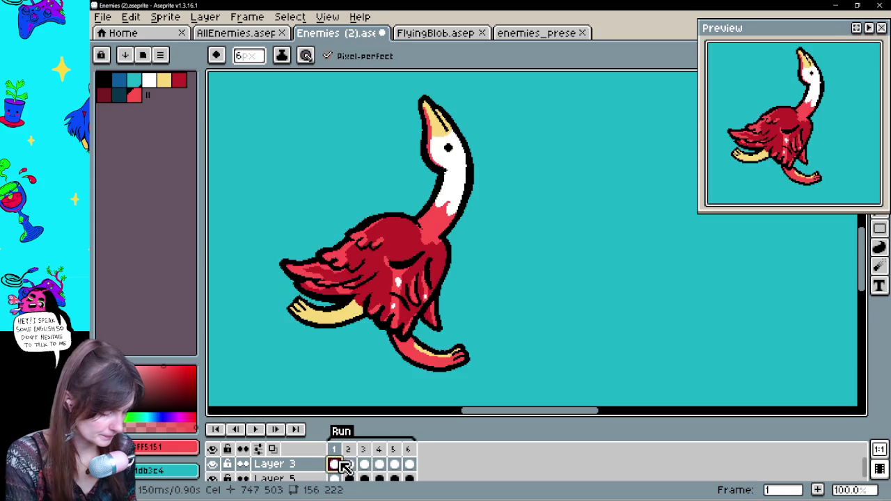
{"action": "key", "text": "Right"}
{"action": "key", "text": "Right"}
{"action": "key", "text": "Right"}
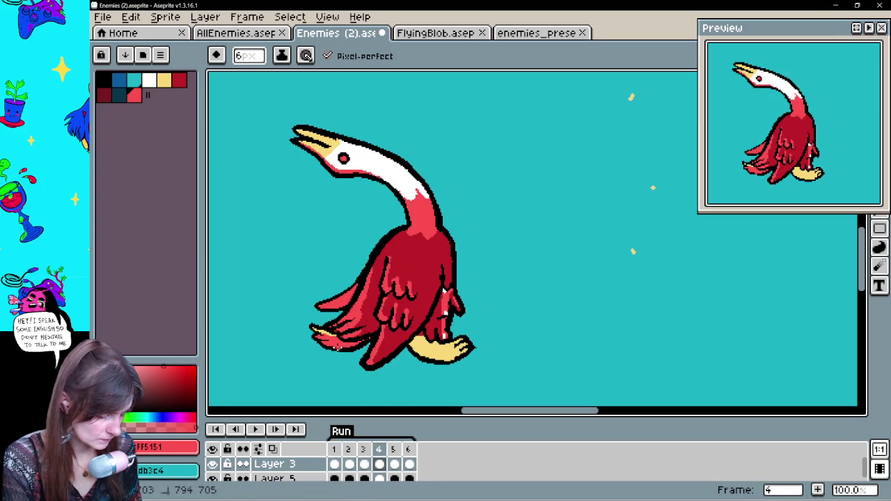
{"action": "left_click", "coordinate": [379, 478]}
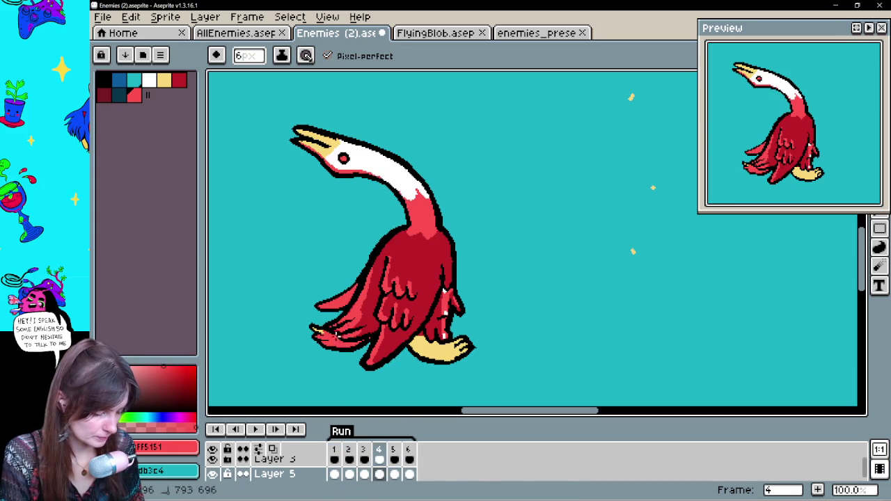
- Replay, undo the last two strokes, then eyedrop the pale yellow #fad97a on frame 2
{"action": "left_click", "coordinate": [256, 430]}
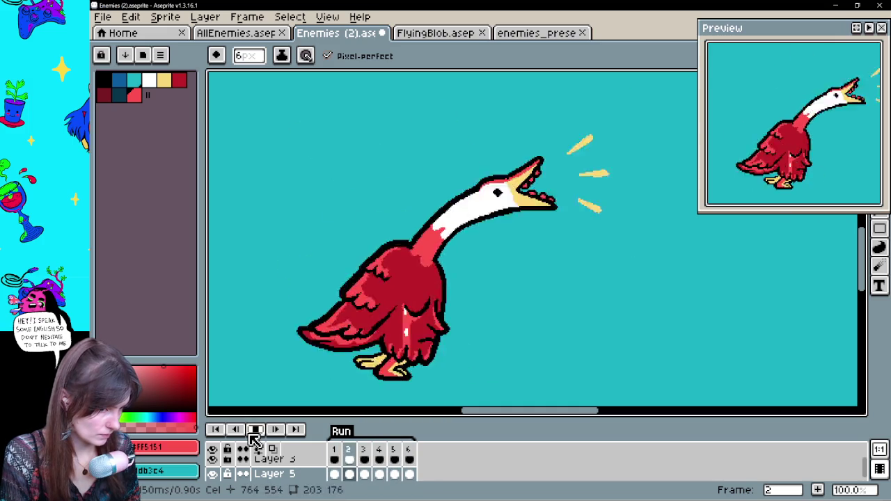
{"action": "left_click", "coordinate": [255, 441]}
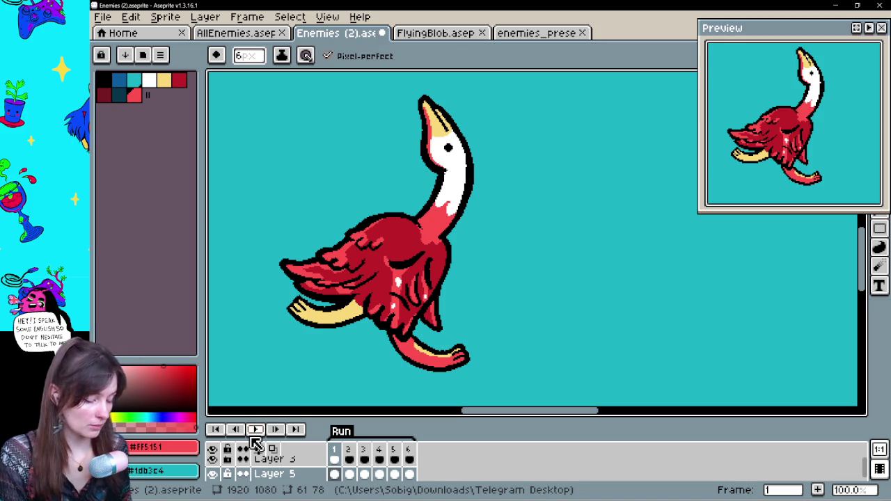
{"action": "key", "text": "ctrl+z"}
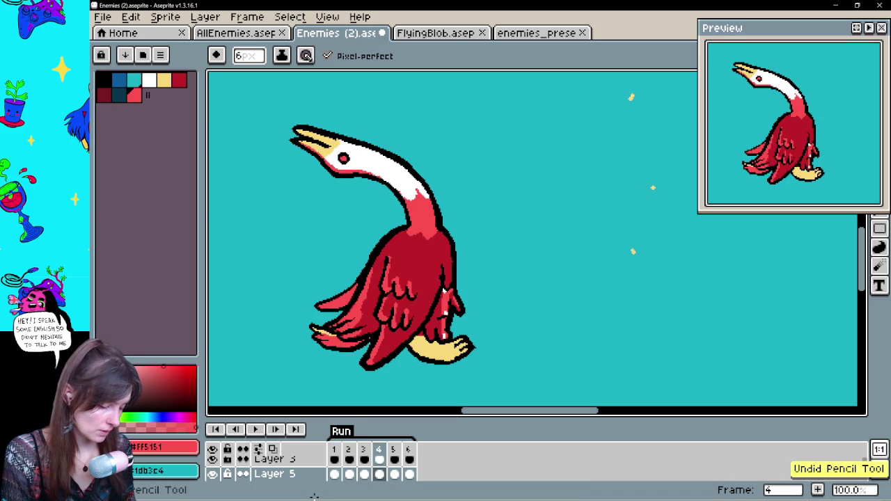
{"action": "key", "text": "ctrl+z"}
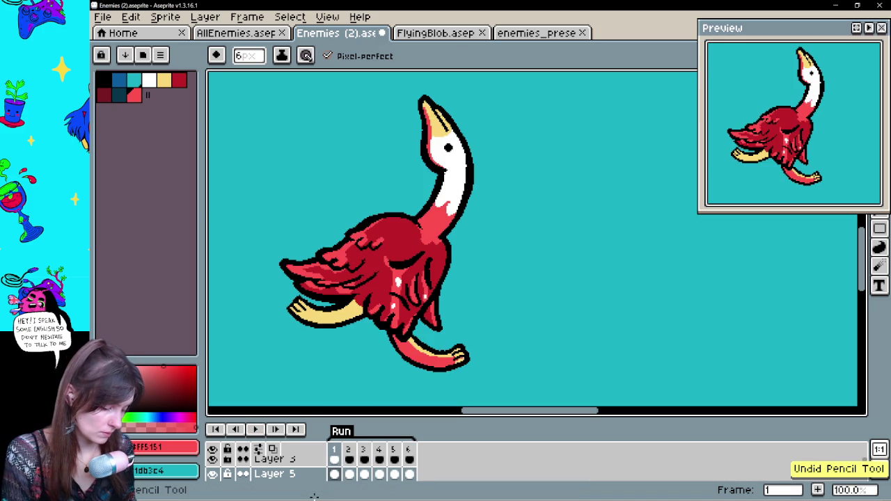
{"action": "left_click", "coordinate": [349, 474]}
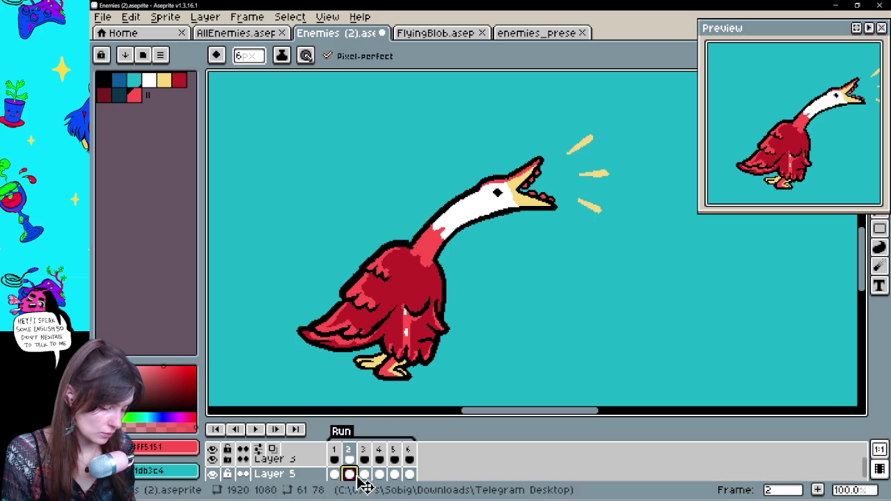
{"action": "left_click", "coordinate": [385, 354], "text": "alt"}
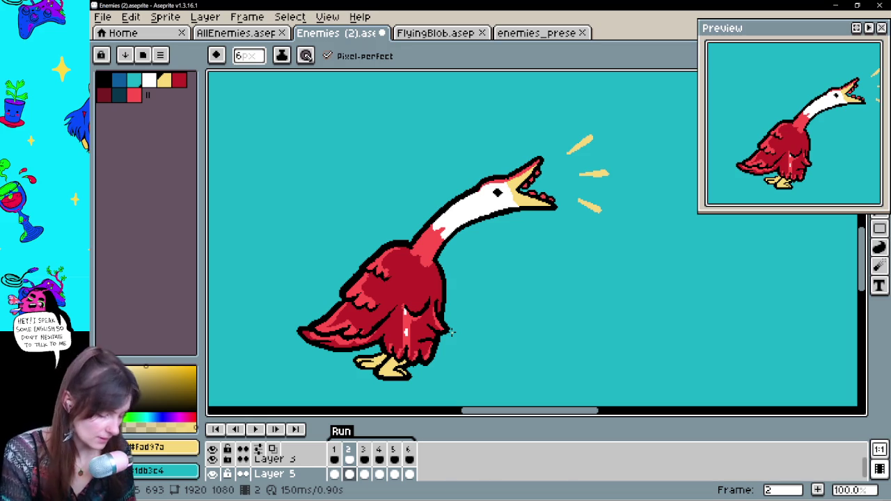
- View the goose poses on frames 3 and 4, then play and stop back at frame 1
{"action": "left_click", "coordinate": [364, 474]}
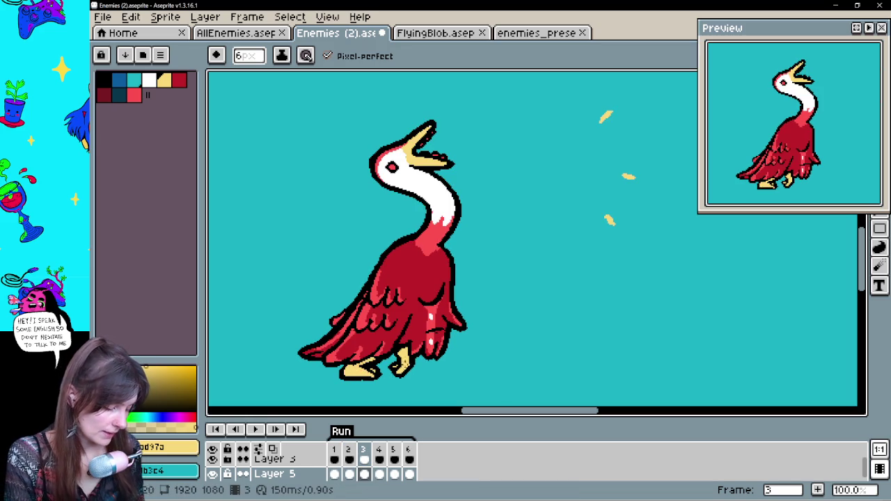
{"action": "key", "text": "Right"}
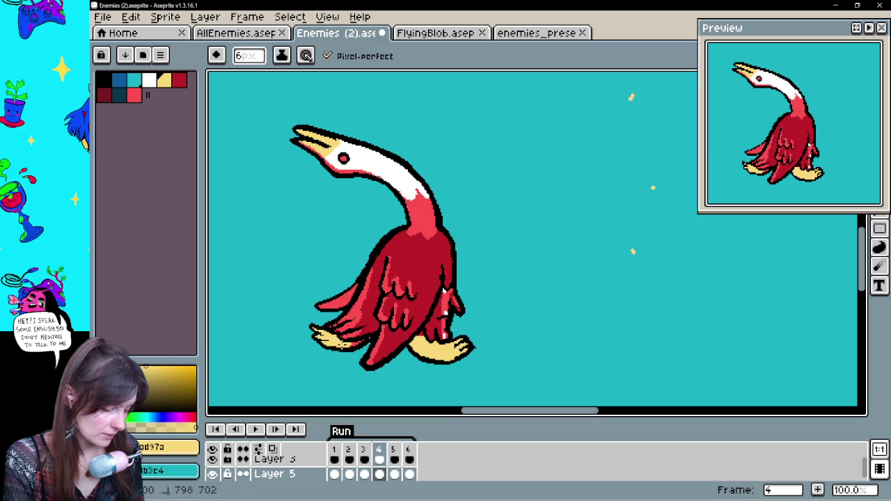
{"action": "key", "text": "Return"}
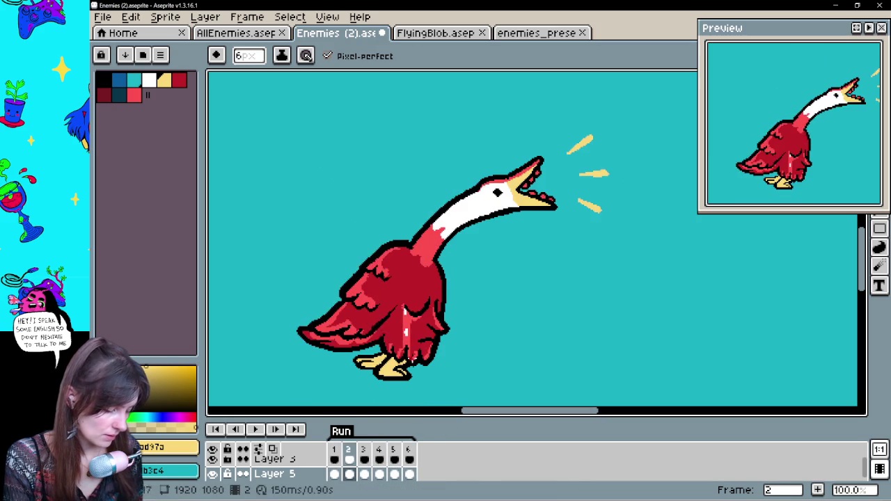
{"action": "left_click", "coordinate": [266, 432]}
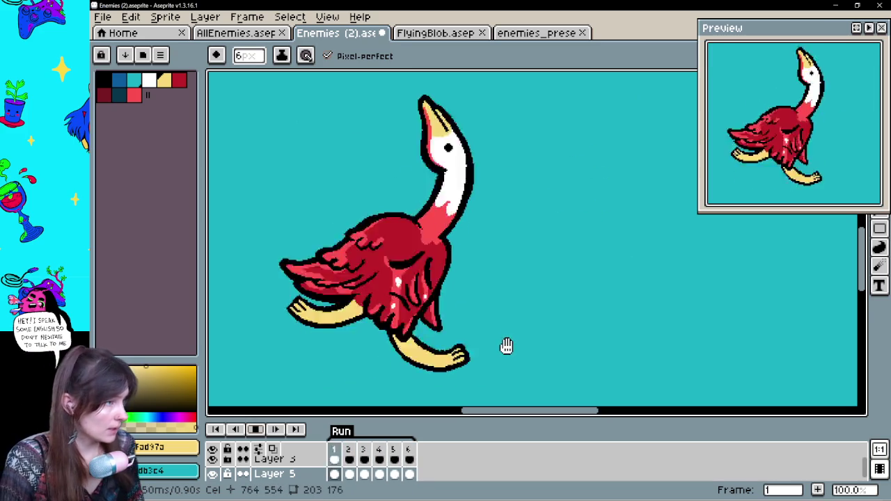
{"action": "left_click", "coordinate": [259, 430]}
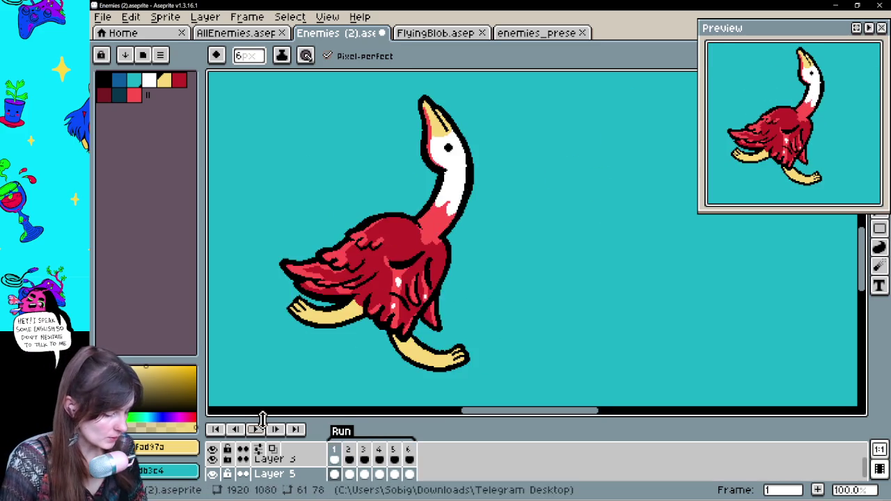
{"action": "scroll", "coordinate": [443, 289], "scroll_direction": "right", "scroll_amount": 5}
{"action": "scroll", "coordinate": [436, 360], "scroll_direction": "right", "scroll_amount": 3}
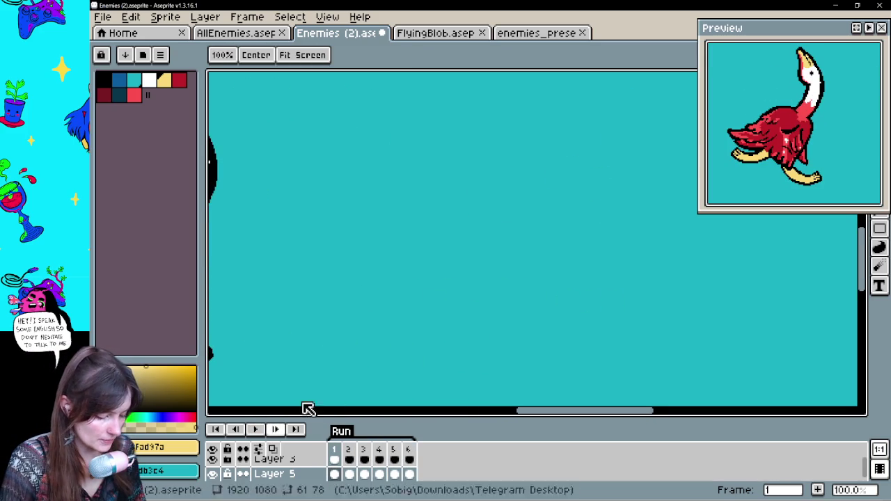
- With the pencil active, replay the goose animation and stop on frame 6's bowed-head pose
{"action": "left_click_drag", "start_coordinate": [281, 434], "coordinate": [700, 343]}
{"action": "key", "text": "b"}
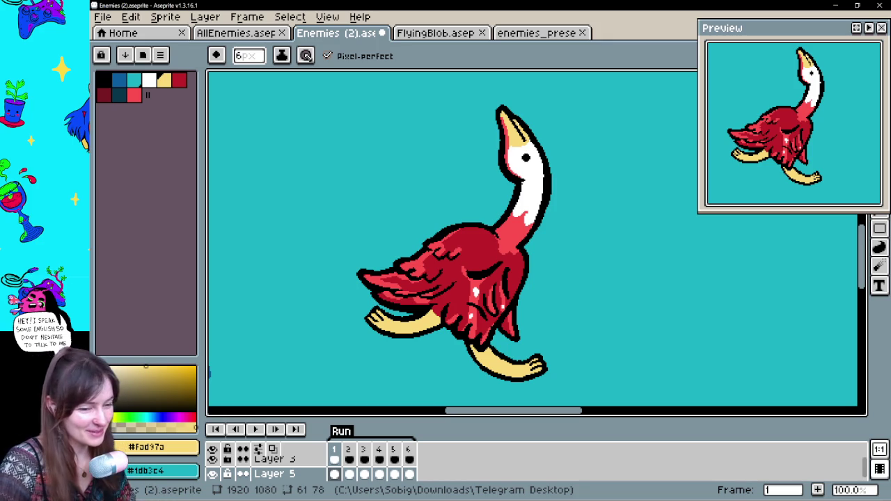
{"action": "left_click", "coordinate": [256, 430]}
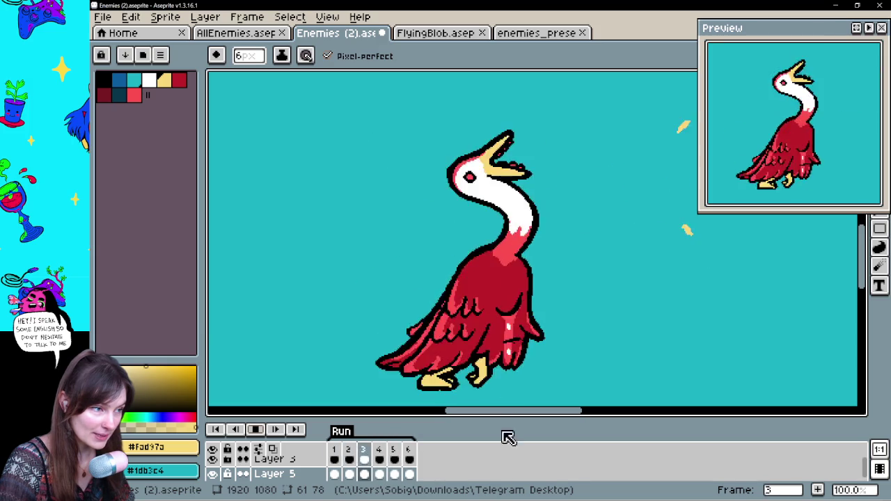
{"action": "left_click", "coordinate": [255, 430]}
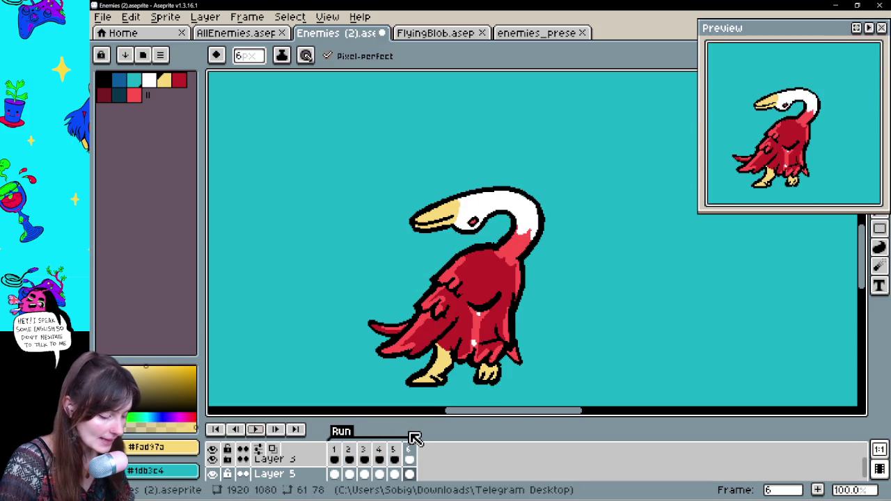
- Hide Layers 5 and 3, show Layer 2 at 100% opacity, and play the sketch to frame 6
{"action": "left_click", "coordinate": [213, 474]}
{"action": "left_click", "coordinate": [212, 460]}
{"action": "scroll", "coordinate": [223, 466], "scroll_direction": "down", "scroll_amount": 1}
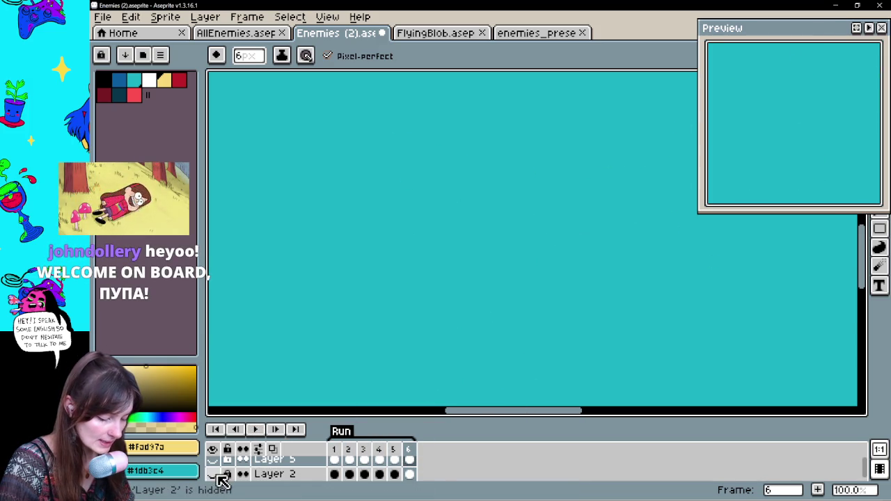
{"action": "left_click", "coordinate": [212, 474]}
{"action": "double_click", "coordinate": [278, 474]}
{"action": "left_click_drag", "start_coordinate": [384, 422], "coordinate": [667, 423]}
{"action": "left_click", "coordinate": [515, 352]}
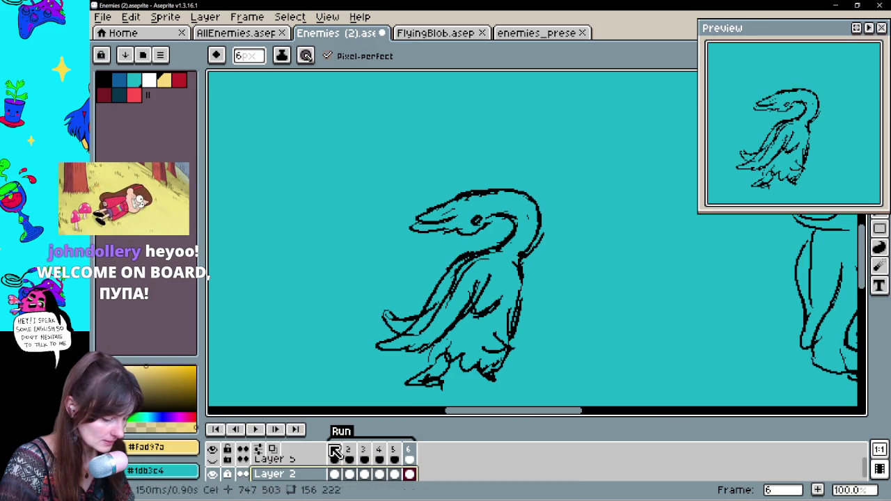
{"action": "left_click", "coordinate": [255, 430]}
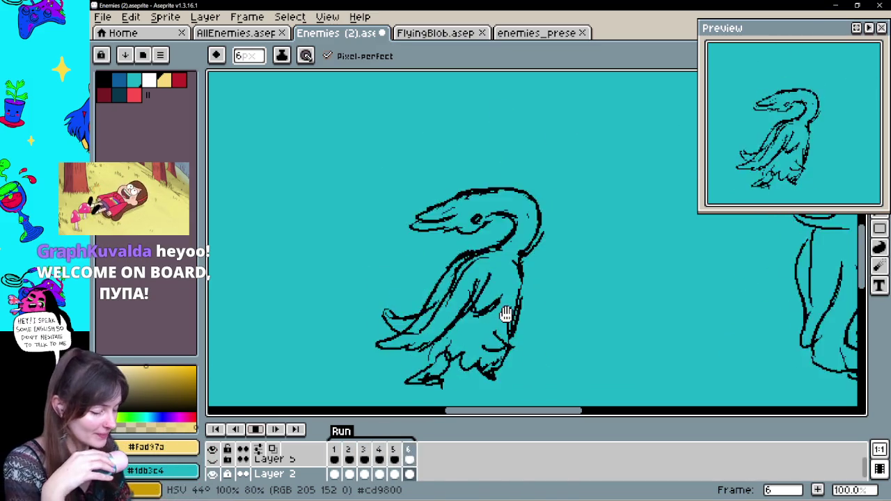
{"action": "left_click", "coordinate": [262, 432]}
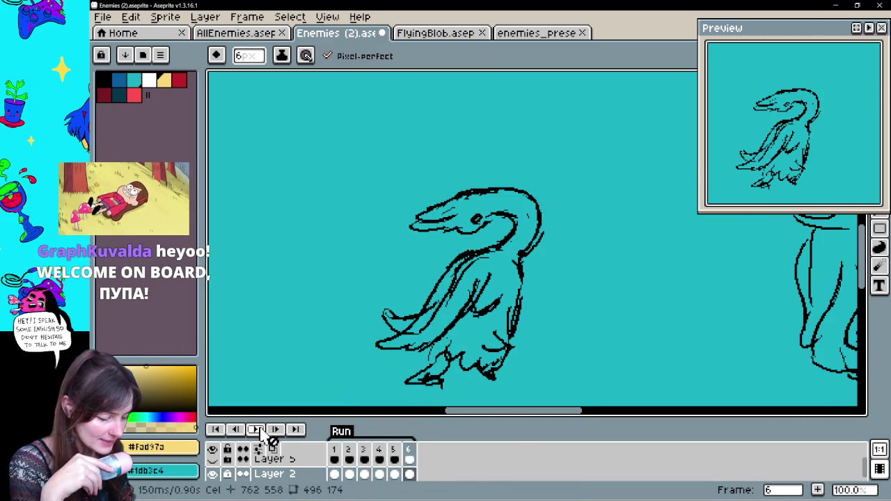
- Lower Layer 2's opacity to about half and play the lineart over the faint sketch
{"action": "double_click", "coordinate": [266, 477]}
{"action": "left_click_drag", "start_coordinate": [431, 426], "coordinate": [427, 426]}
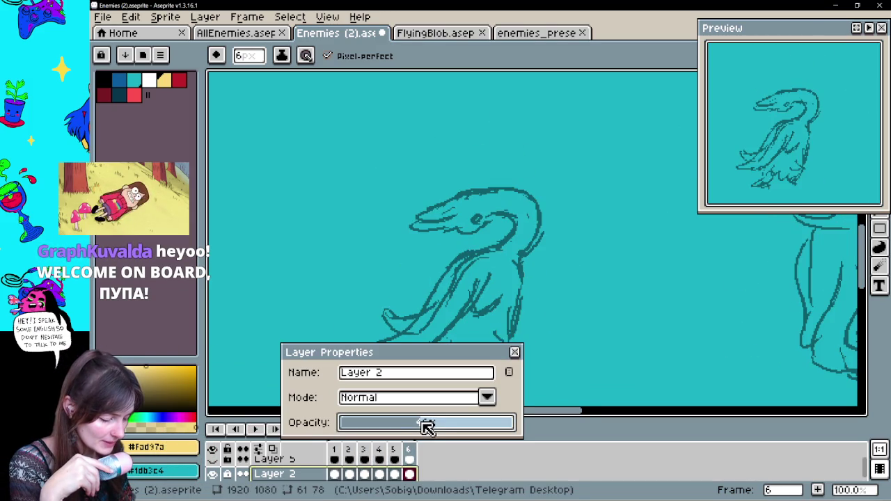
{"action": "left_click", "coordinate": [515, 353]}
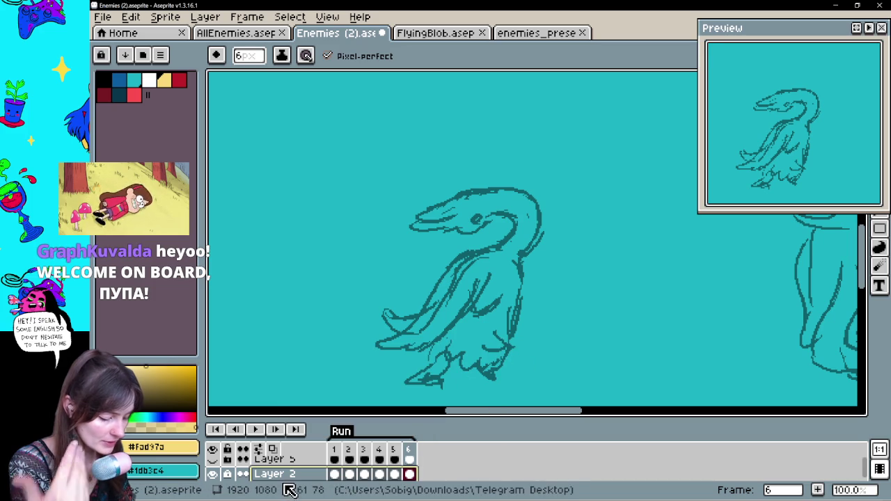
{"action": "scroll", "coordinate": [281, 472], "scroll_direction": "up", "scroll_amount": 1}
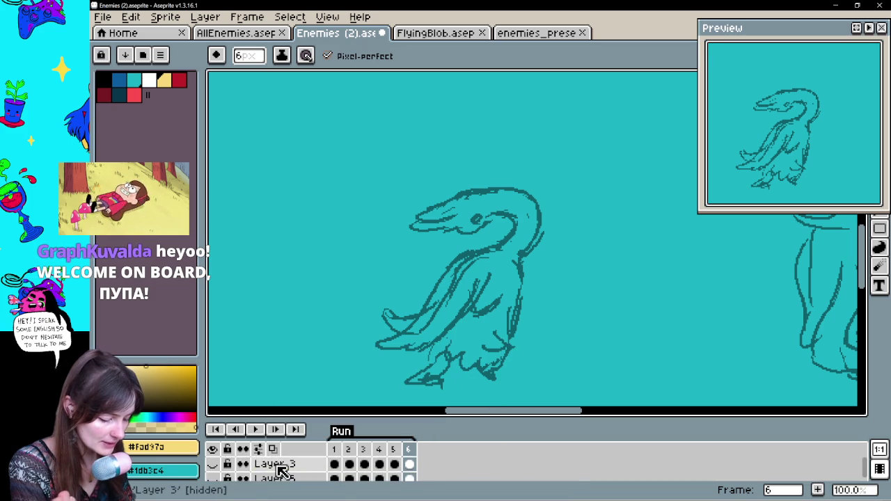
{"action": "left_click", "coordinate": [255, 430]}
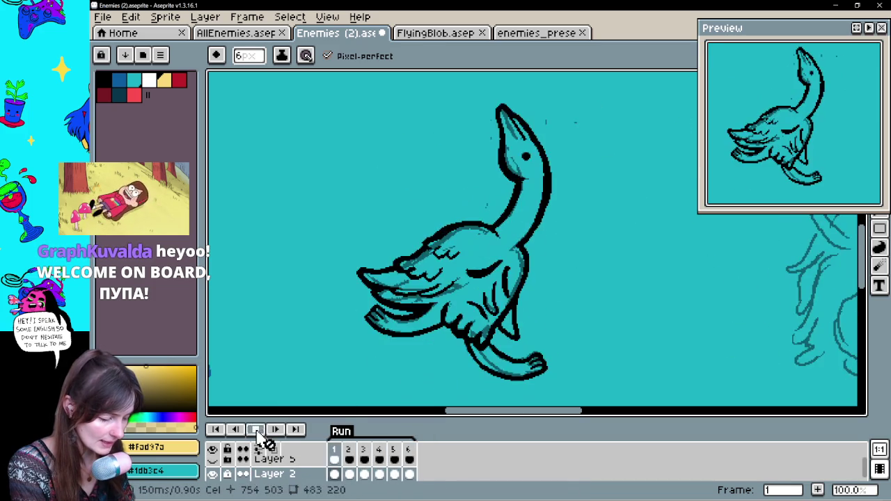
{"action": "scroll", "coordinate": [271, 468], "scroll_direction": "down", "scroll_amount": 1}
- Hide Layer 2, show the coloured Layer 5, replay, and stop on frame 1
{"action": "left_click", "coordinate": [220, 466]}
{"action": "scroll", "coordinate": [251, 459], "scroll_direction": "up", "scroll_amount": 1}
{"action": "scroll", "coordinate": [269, 460], "scroll_direction": "down", "scroll_amount": 1}
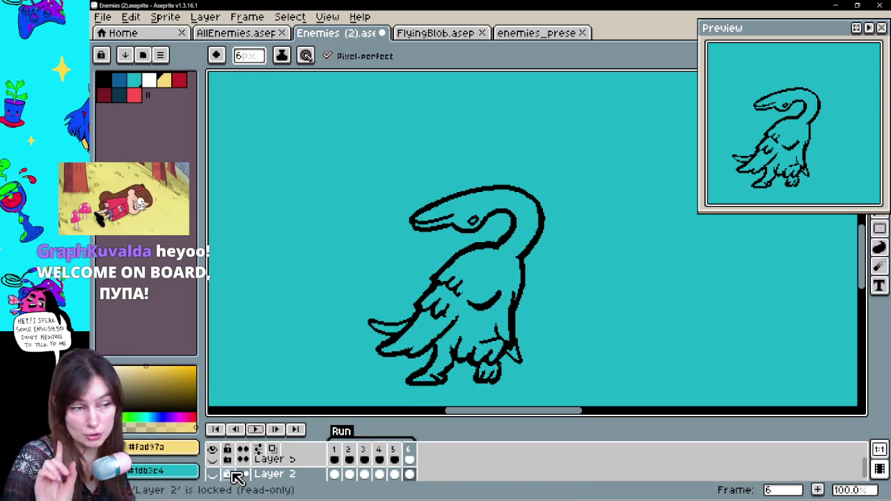
{"action": "scroll", "coordinate": [235, 479], "scroll_direction": "up", "scroll_amount": 1}
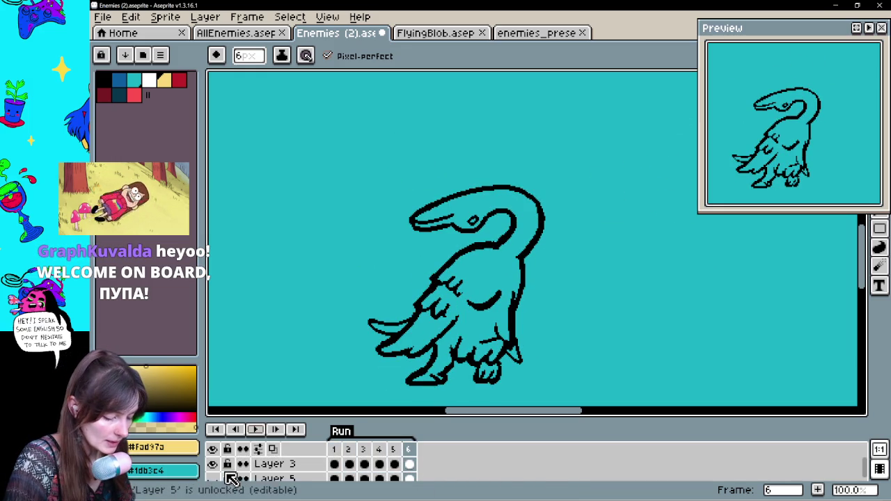
{"action": "left_click", "coordinate": [212, 478]}
{"action": "left_click", "coordinate": [256, 430]}
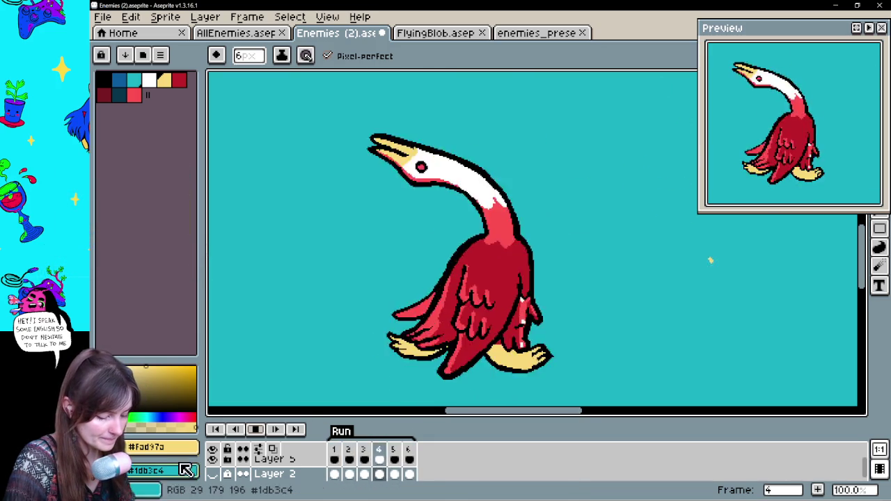
{"action": "left_click", "coordinate": [255, 429]}
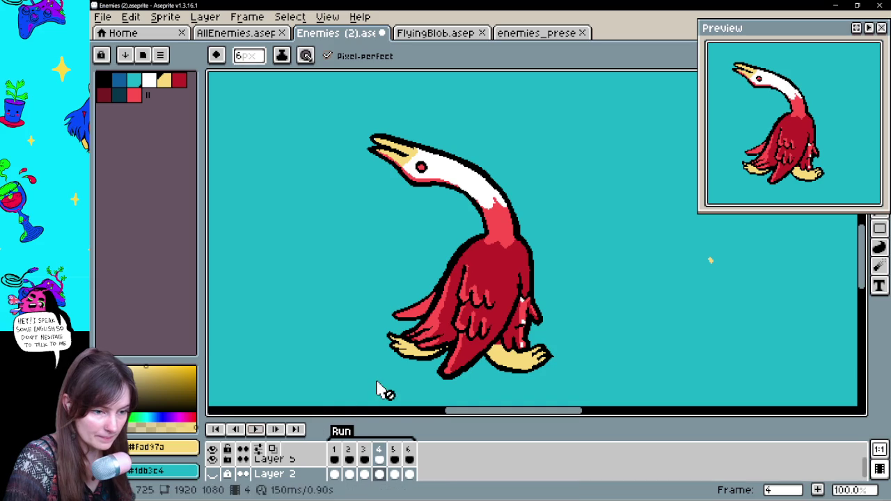
{"action": "left_click", "coordinate": [335, 464]}
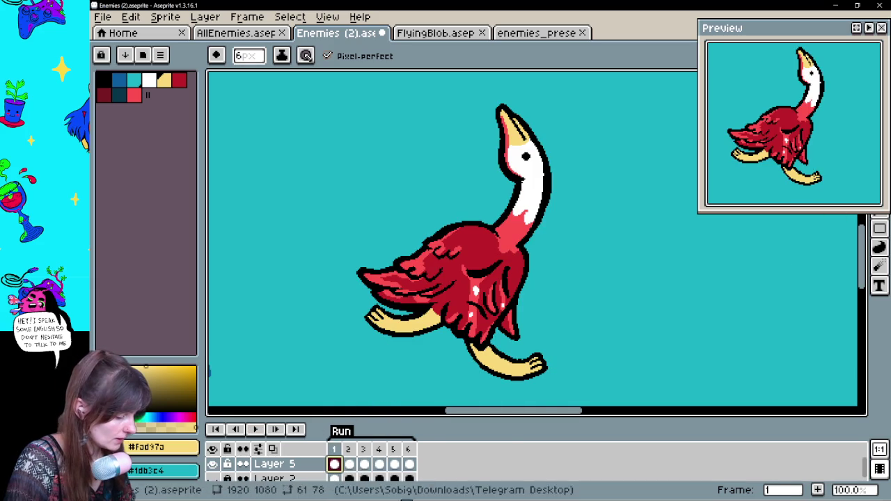
- Play the goose animation briefly, stop on frame 2, and pan to the empty area beside it
{"action": "left_click", "coordinate": [261, 432]}
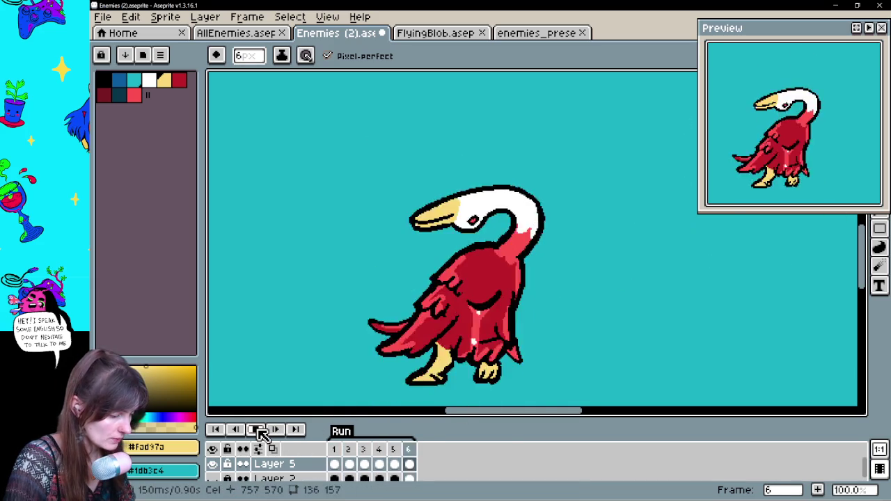
{"action": "left_click", "coordinate": [261, 431]}
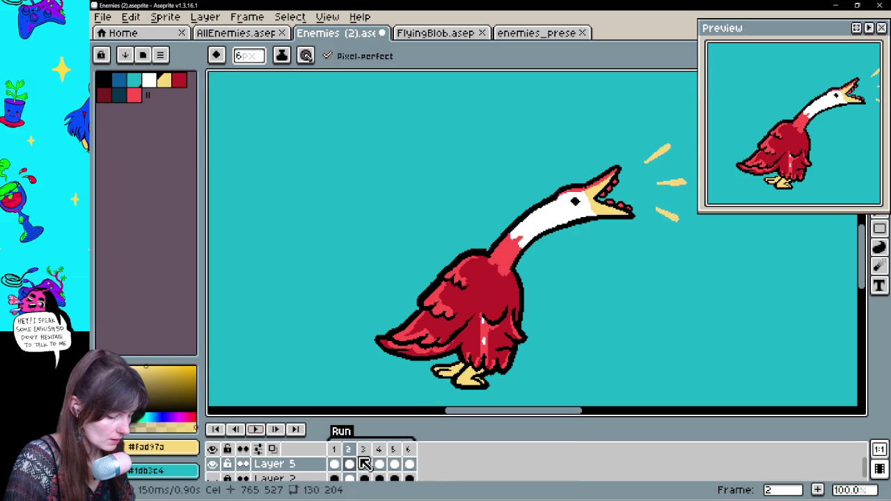
{"action": "left_click_drag", "start_coordinate": [583, 328], "coordinate": [372, 318]}
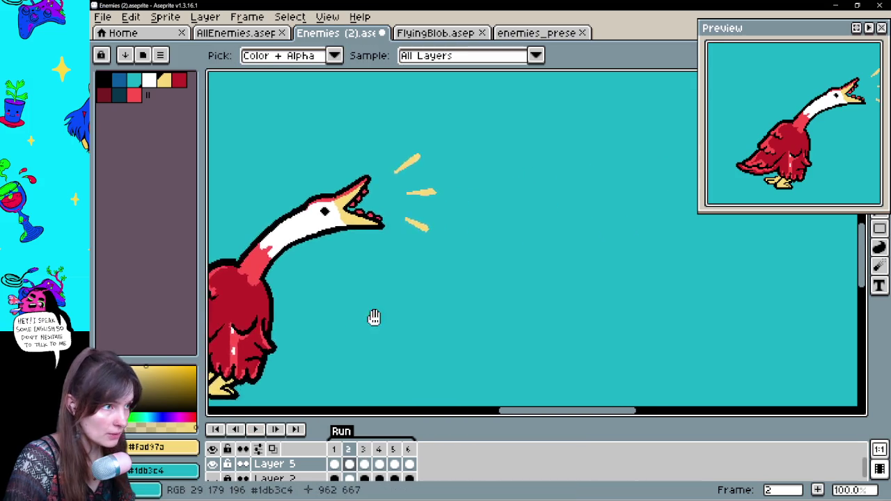
{"action": "left_click_drag", "start_coordinate": [559, 274], "coordinate": [350, 340]}
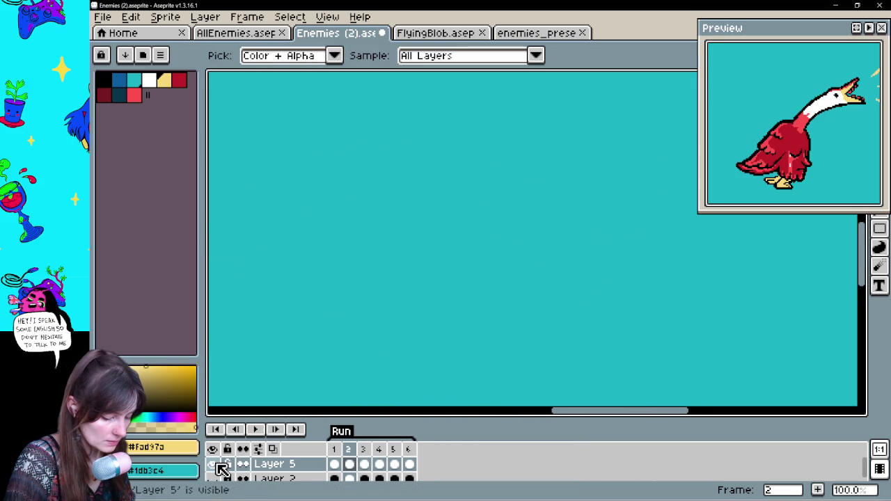
- Hide the coloured goose layer and show the horned demon sketch layer, centred in view
{"action": "left_click", "coordinate": [215, 464]}
{"action": "left_click", "coordinate": [214, 479]}
{"action": "scroll", "coordinate": [228, 482], "scroll_direction": "up", "scroll_amount": 1}
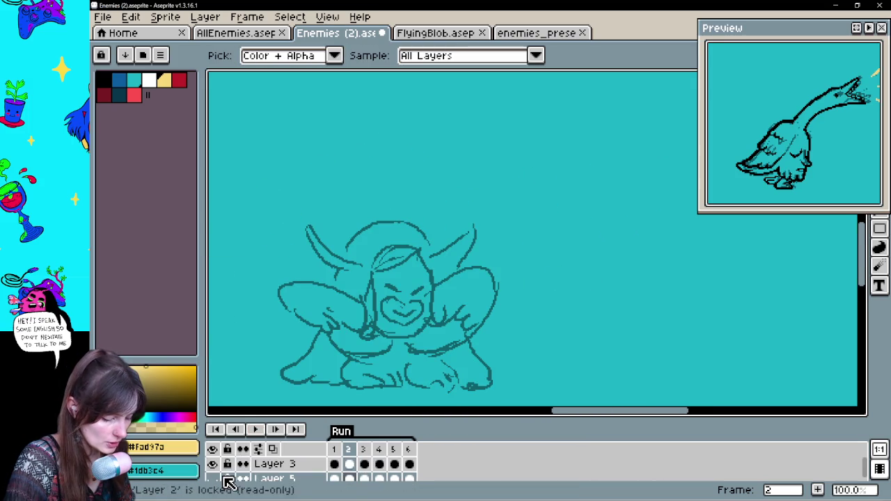
{"action": "scroll", "coordinate": [225, 481], "scroll_direction": "down", "scroll_amount": 2}
{"action": "scroll", "coordinate": [225, 481], "scroll_direction": "down", "scroll_amount": 1}
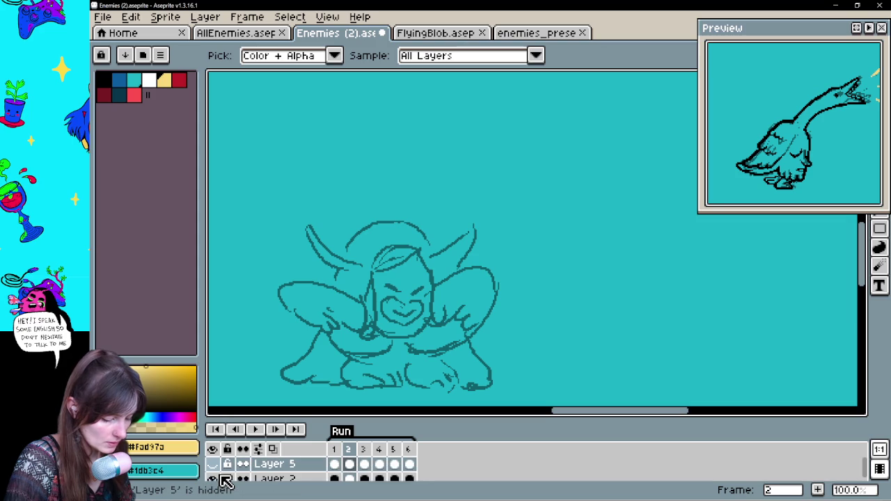
{"action": "left_click_drag", "start_coordinate": [492, 264], "coordinate": [509, 285]}
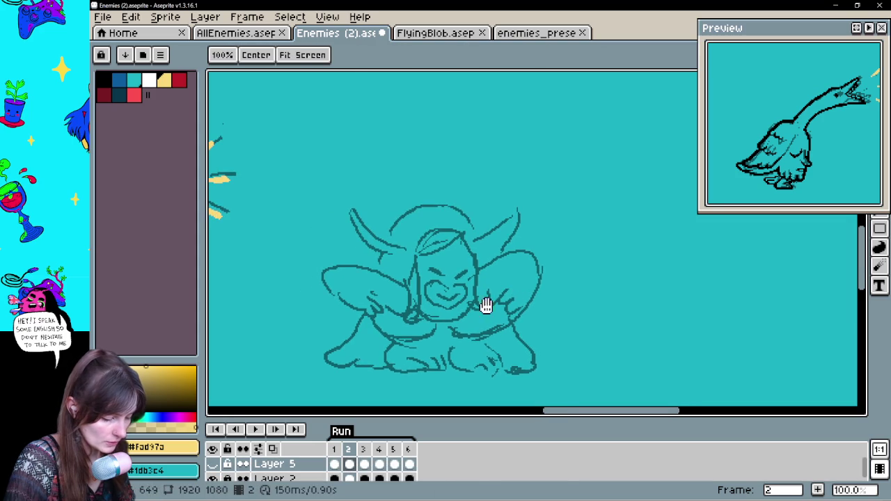
- Preview the animation from frame 1, then play it again from frame 2
{"action": "left_click", "coordinate": [273, 427]}
{"action": "left_click", "coordinate": [256, 429]}
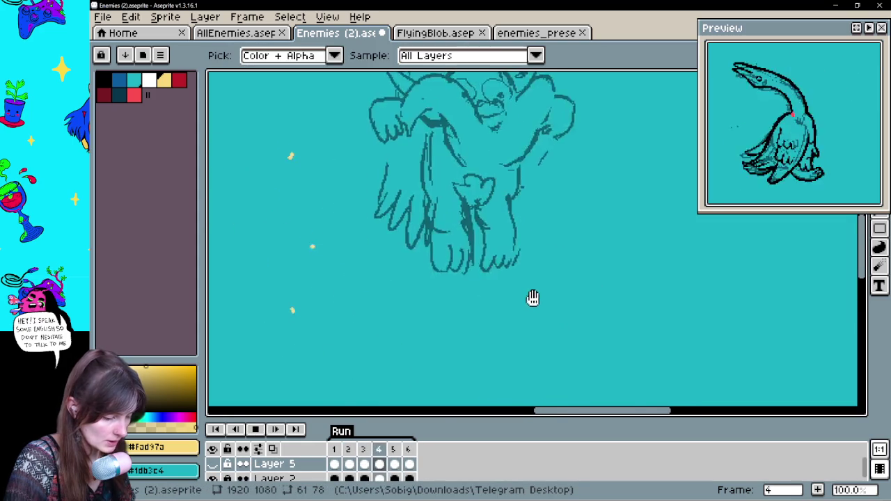
{"action": "scroll", "coordinate": [531, 267], "scroll_direction": "down", "scroll_amount": 1}
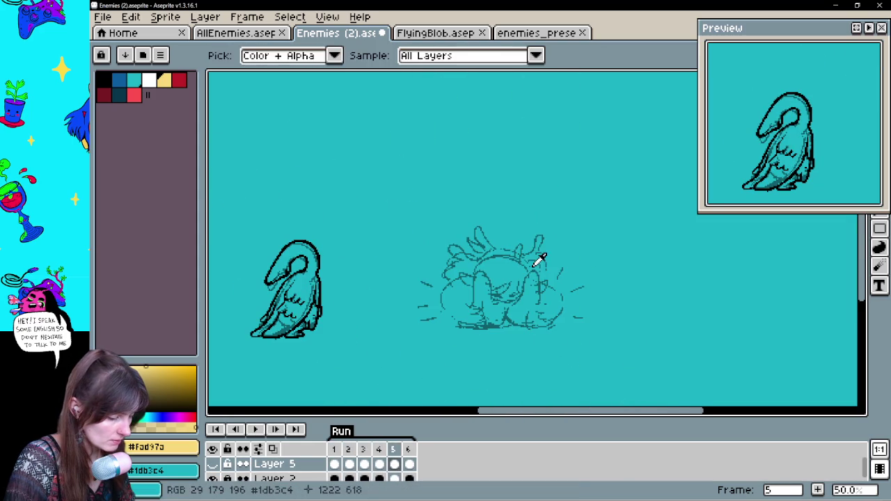
{"action": "key", "text": "b"}
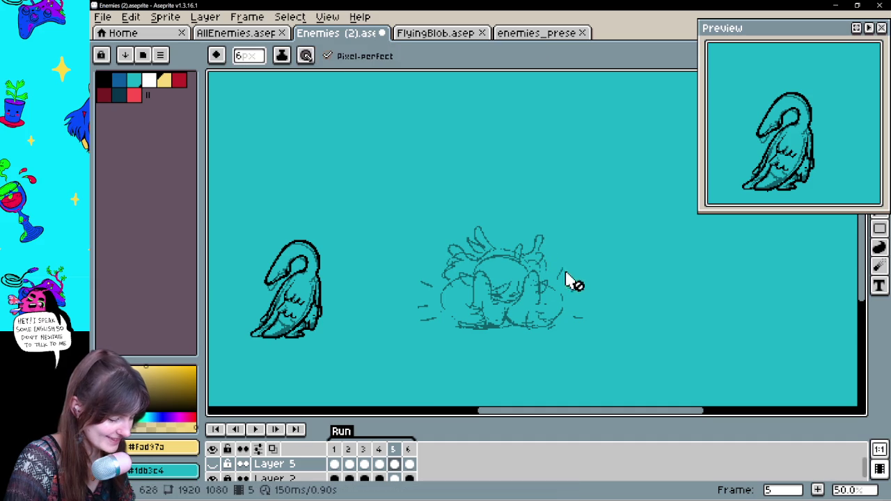
{"action": "left_click", "coordinate": [336, 463]}
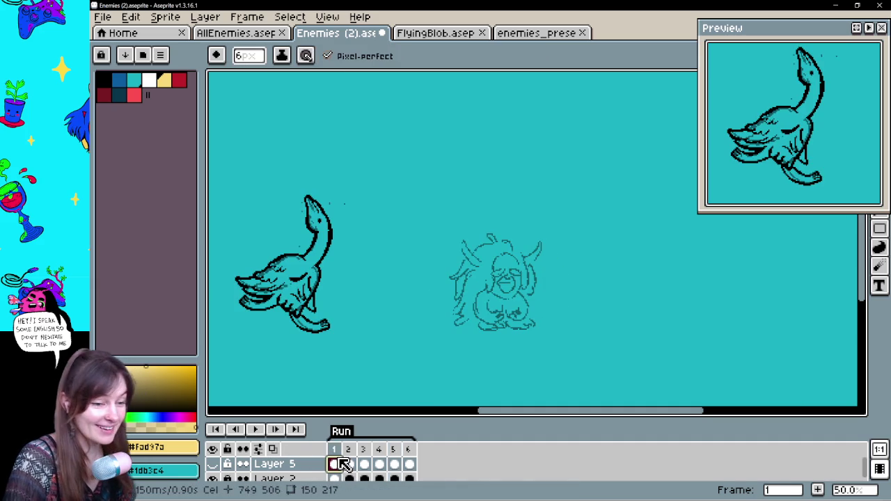
{"action": "key", "text": "Return"}
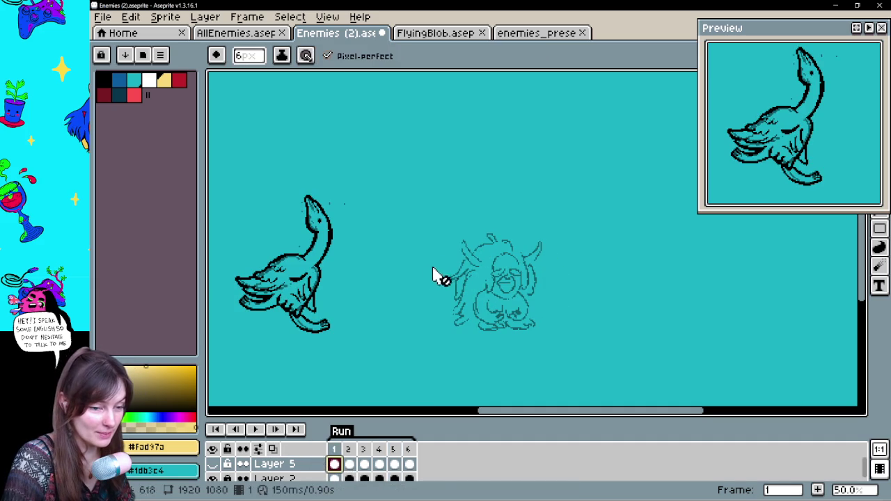
{"action": "left_click", "coordinate": [342, 476]}
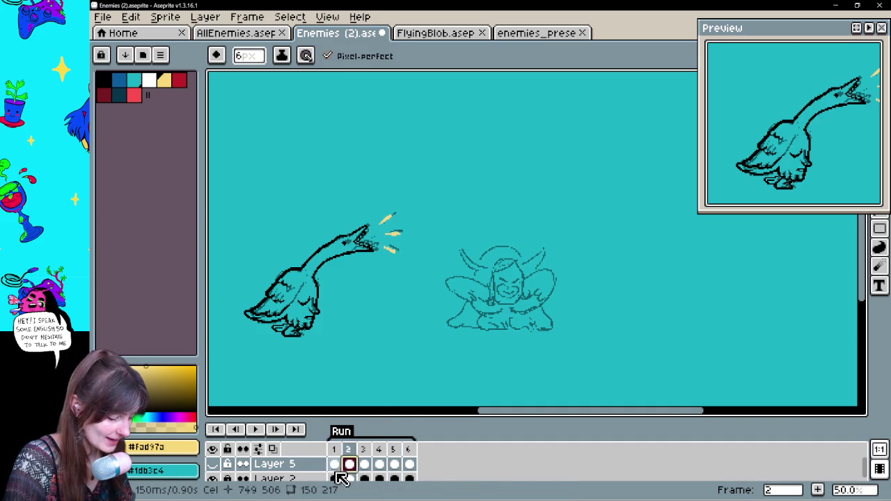
{"action": "left_click", "coordinate": [255, 429]}
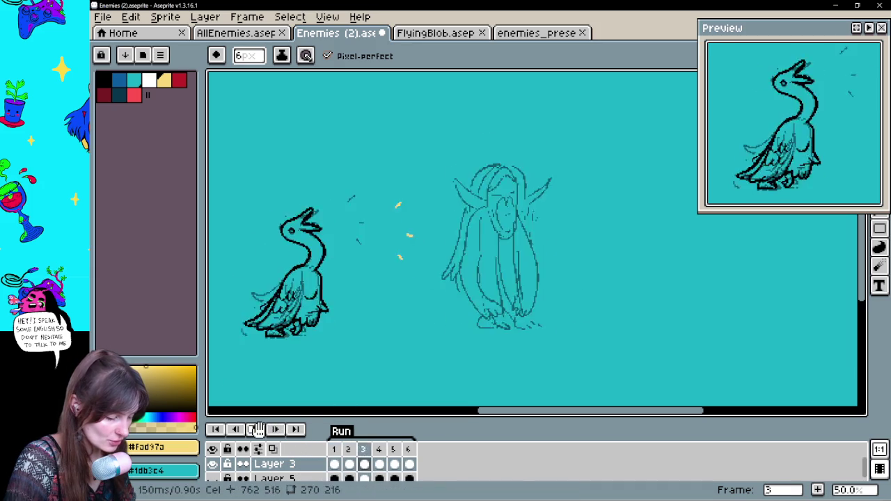
{"action": "scroll", "coordinate": [519, 260], "scroll_direction": "up", "scroll_amount": 1}
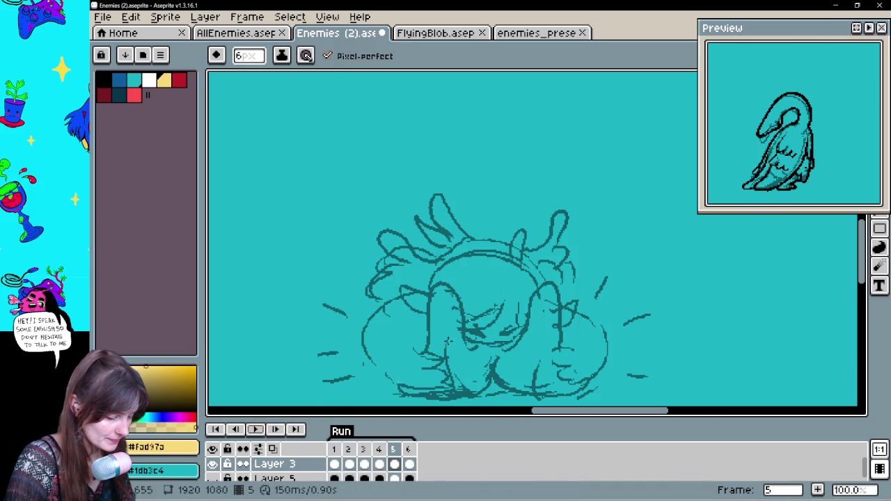
- Step through frames 1 to 6 and wrap back to frame 1, then play the animation
{"action": "left_click", "coordinate": [335, 464]}
{"action": "left_click", "coordinate": [349, 464]}
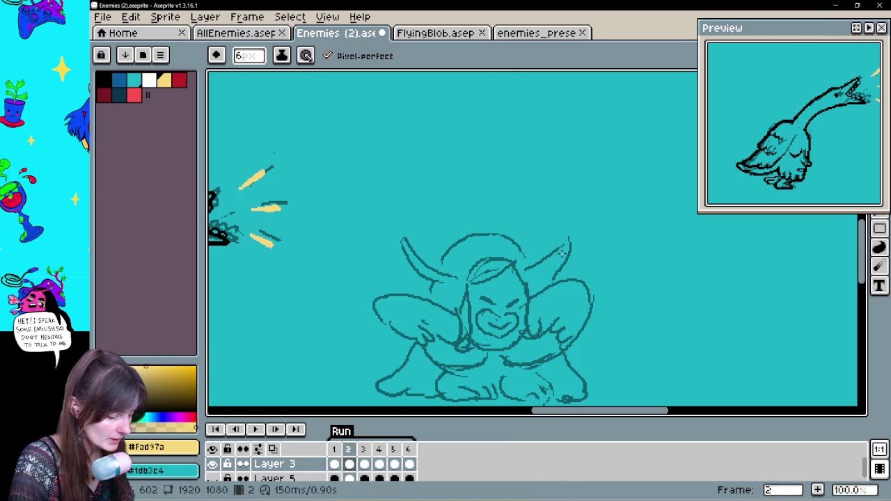
{"action": "key", "text": "Right"}
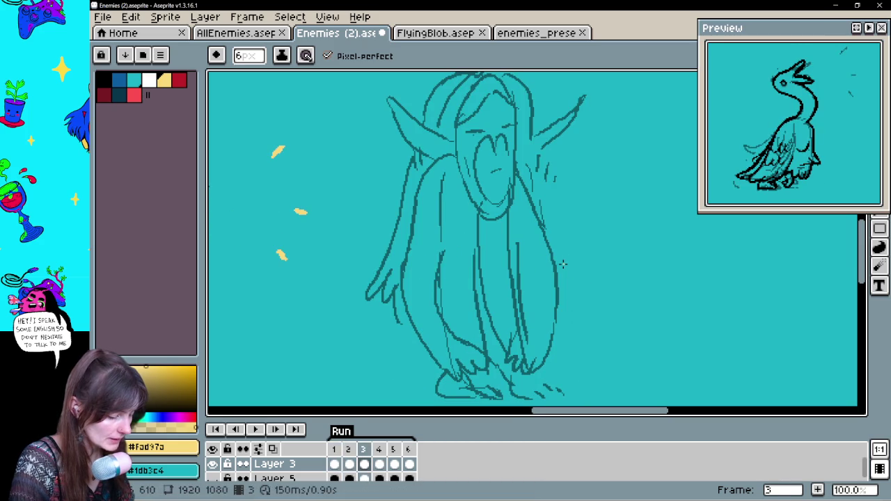
{"action": "key", "text": "Right"}
{"action": "mouse_move", "coordinate": [549, 171]}
{"action": "left_mouse_down"}
{"action": "mouse_move", "coordinate": [549, 237]}
{"action": "mouse_move", "coordinate": [578, 190]}
{"action": "left_mouse_up"}
{"action": "key", "text": "Right"}
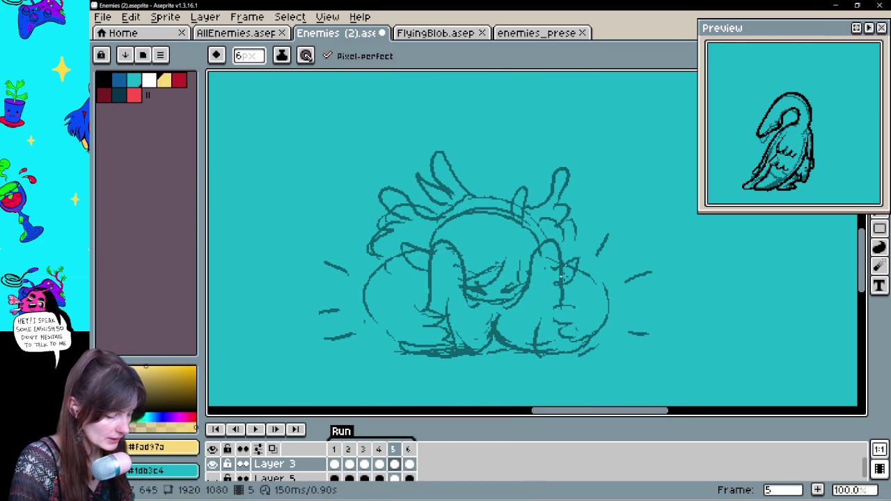
{"action": "key", "text": "Right"}
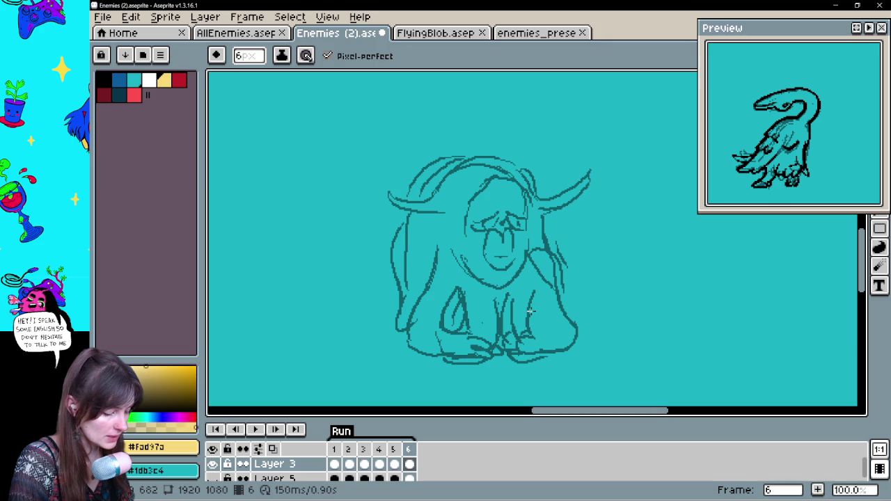
{"action": "key", "text": "Right"}
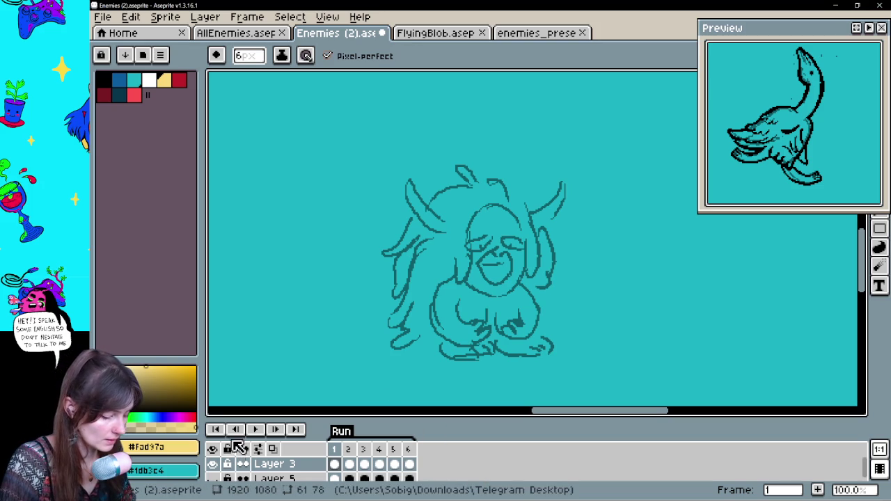
{"action": "left_click", "coordinate": [254, 429]}
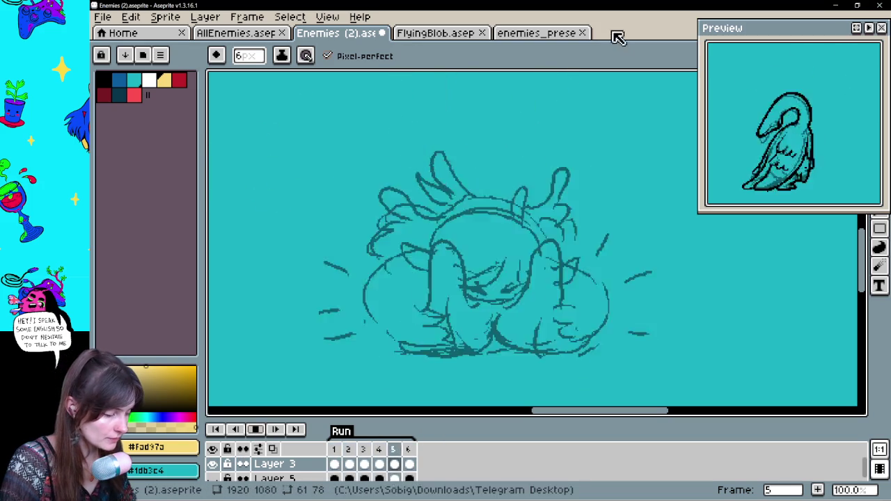
{"action": "left_click_drag", "start_coordinate": [406, 270], "coordinate": [594, 285]}
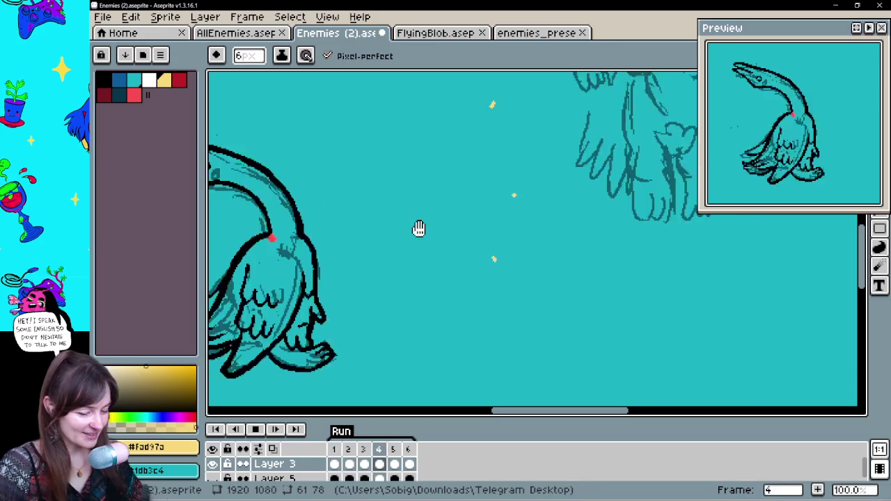
{"action": "left_click", "coordinate": [256, 430]}
- Play from frame 1, then stop on frame 6 with the horned long-haired sketch centred
{"action": "left_click", "coordinate": [334, 465]}
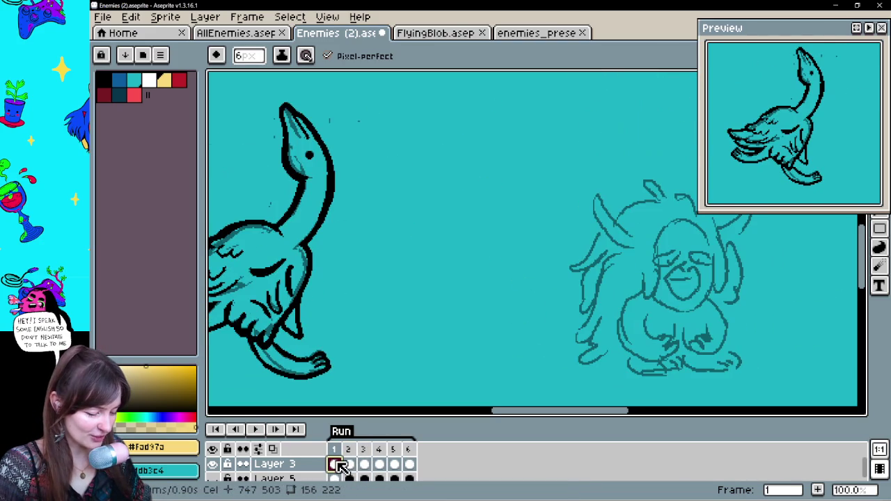
{"action": "key", "text": "Return"}
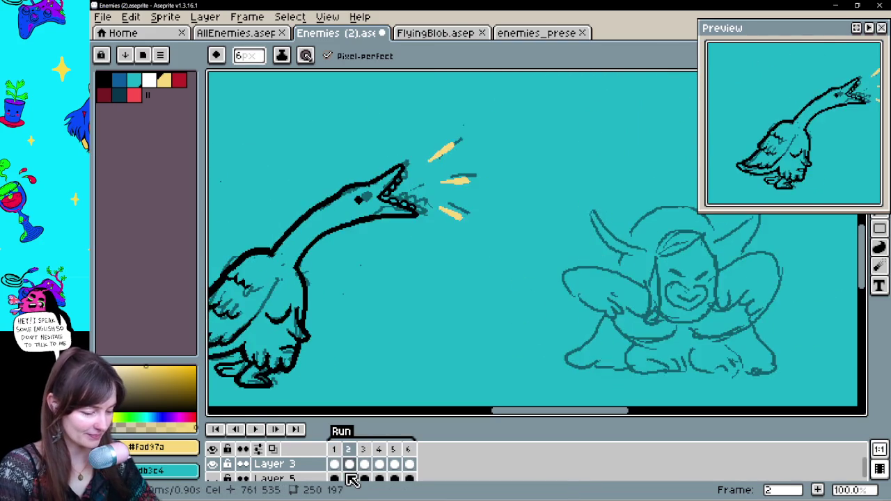
{"action": "left_click_drag", "start_coordinate": [339, 228], "coordinate": [405, 222]}
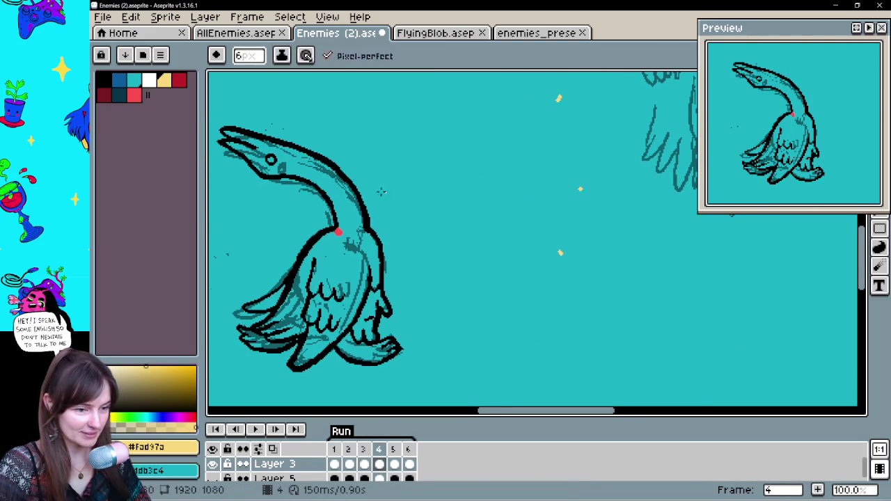
{"action": "key", "text": "e"}
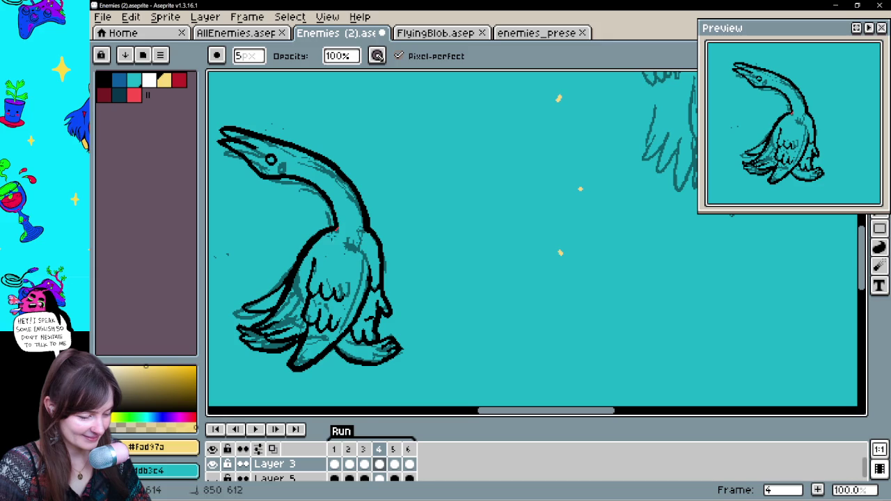
{"action": "left_click", "coordinate": [395, 464]}
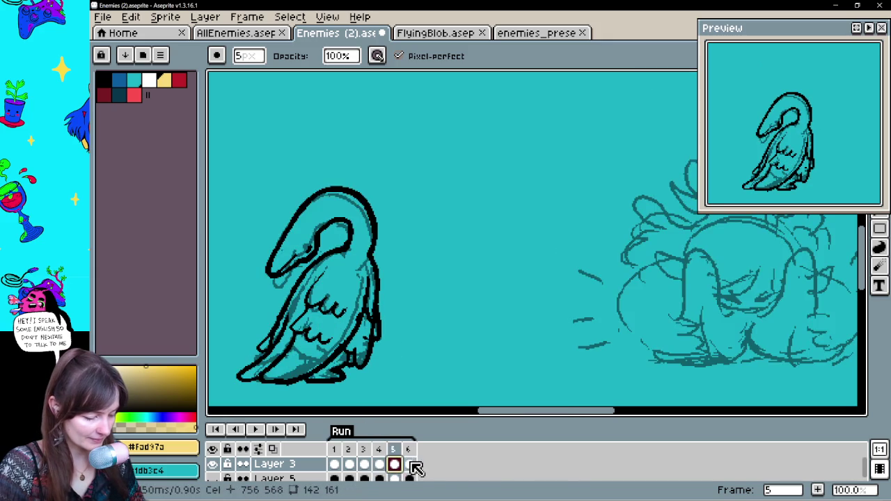
{"action": "left_click", "coordinate": [411, 464]}
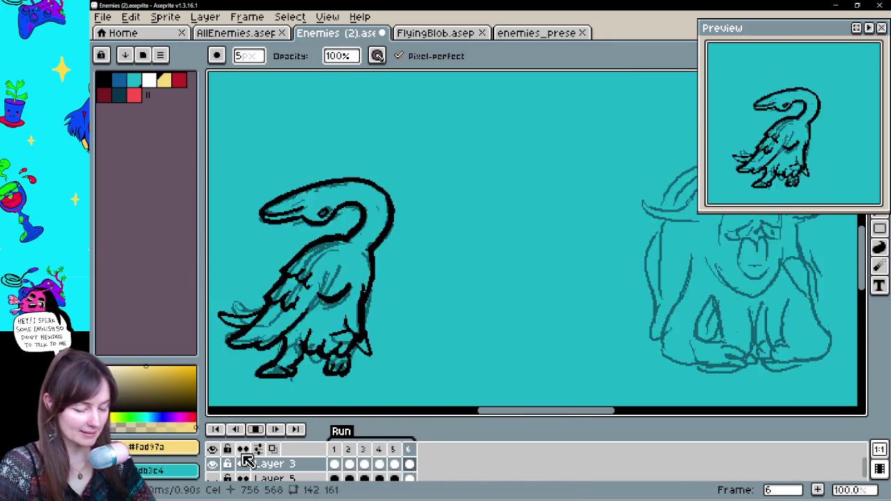
{"action": "left_click", "coordinate": [257, 430]}
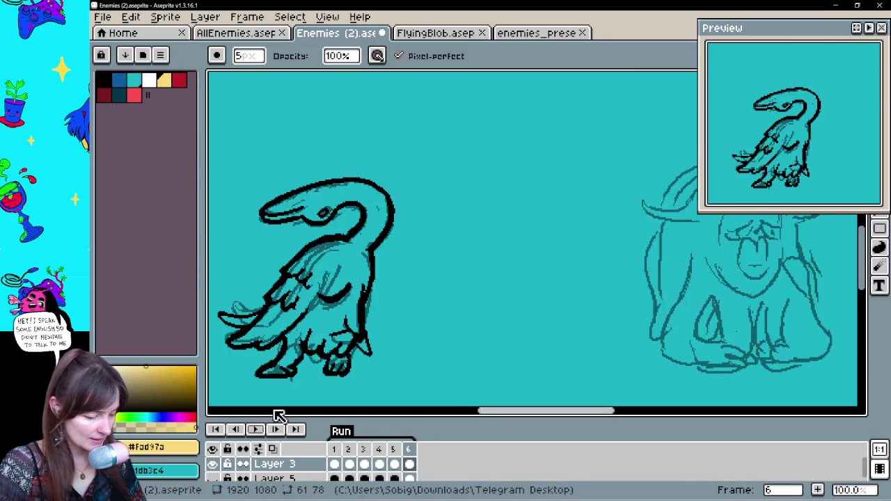
{"action": "left_click_drag", "start_coordinate": [564, 296], "coordinate": [334, 325]}
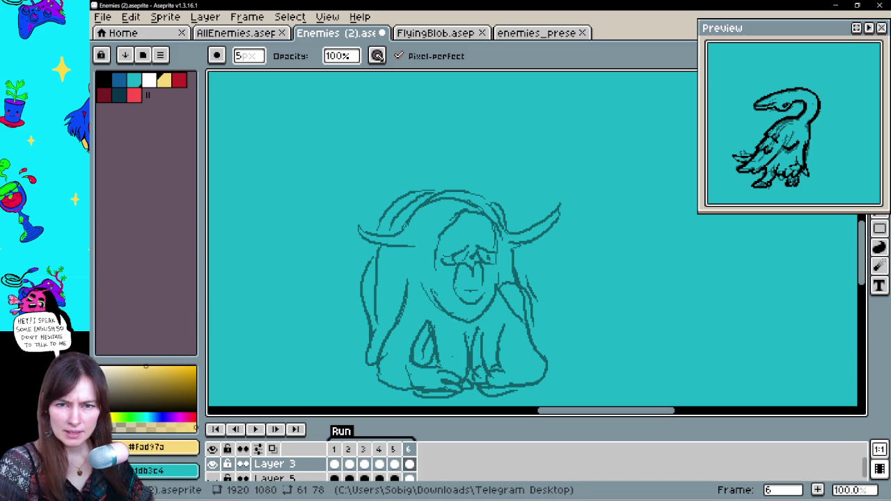
- Open enemies_presentation-export.png and zoom it to 25%
{"action": "left_click_drag", "start_coordinate": [495, 172], "coordinate": [494, 173]}
{"action": "scroll", "coordinate": [590, 265], "scroll_direction": "down", "scroll_amount": 5}
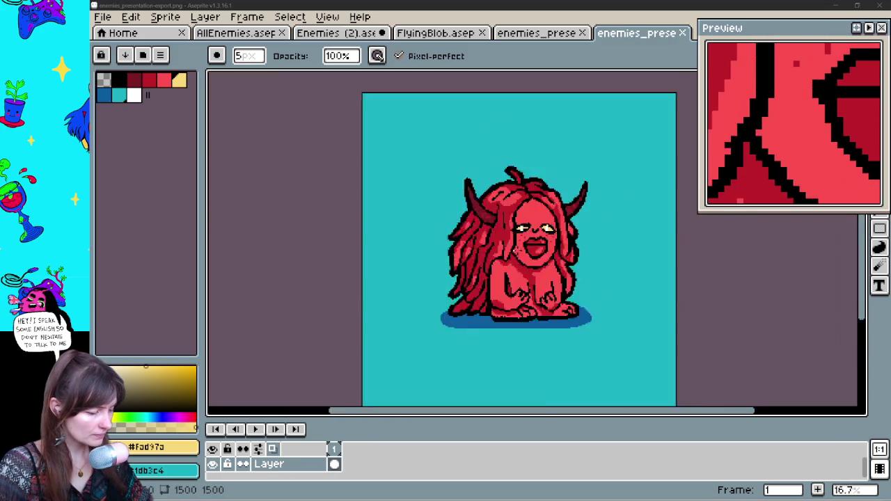
{"action": "scroll", "coordinate": [591, 264], "scroll_direction": "up", "scroll_amount": 1}
{"action": "scroll", "coordinate": [591, 265], "scroll_direction": "up", "scroll_amount": 2}
{"action": "scroll", "coordinate": [538, 221], "scroll_direction": "down", "scroll_amount": 1}
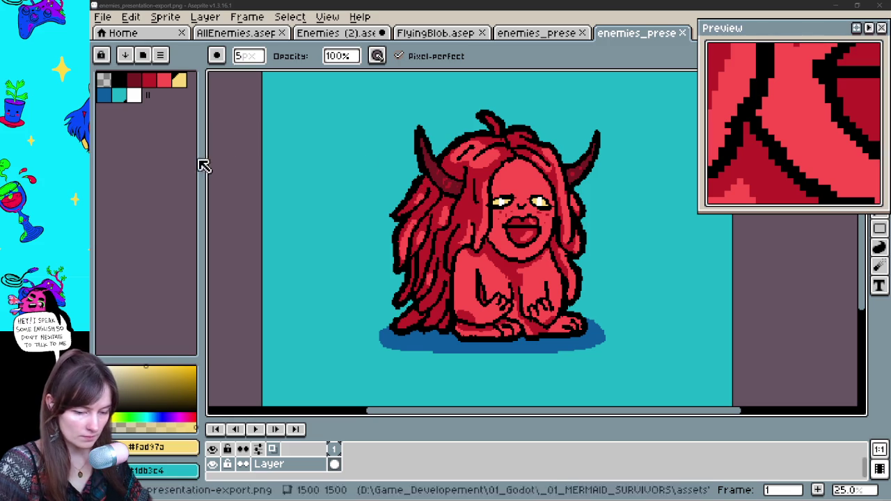
- Draw a loose lasso selection around the red demon and switch to the Move tool
{"action": "left_click", "coordinate": [649, 164]}
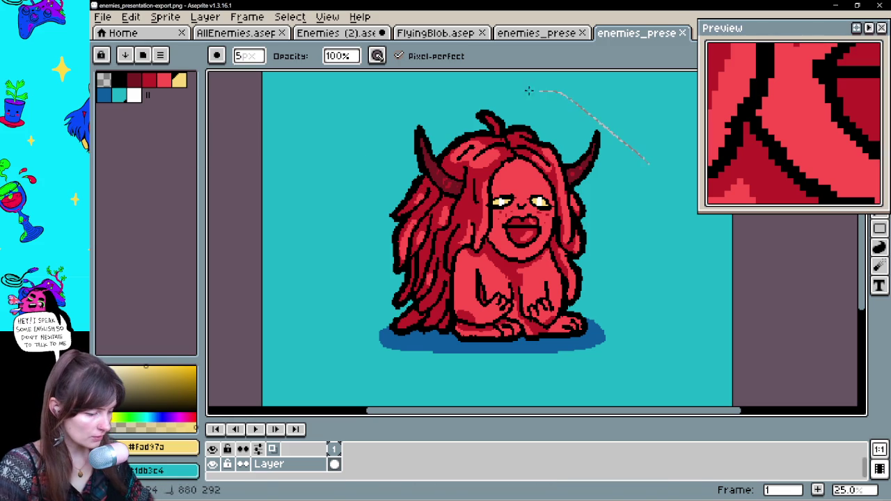
{"action": "left_click_drag", "start_coordinate": [524, 405], "coordinate": [670, 301]}
{"action": "key", "text": "v"}
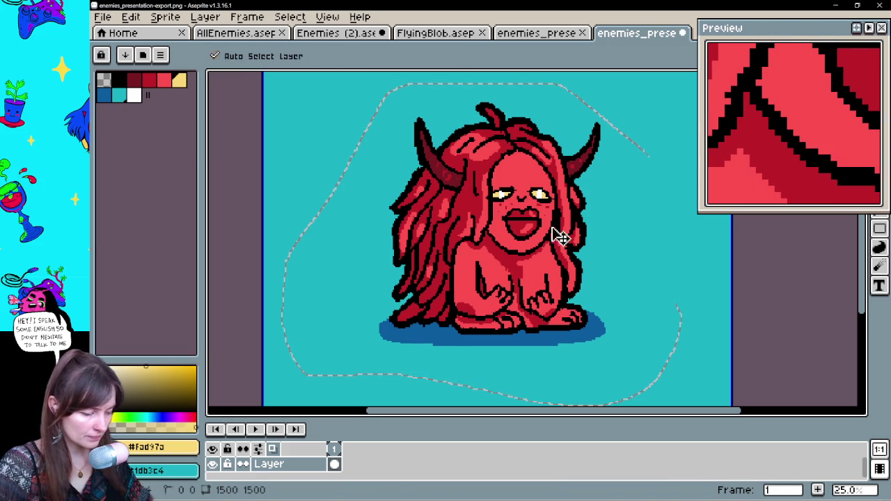
{"action": "left_click", "coordinate": [364, 32]}
- Unlock and hide Layer 5, go to frame 1, and check Layer 3's visibility
{"action": "key", "text": "b"}
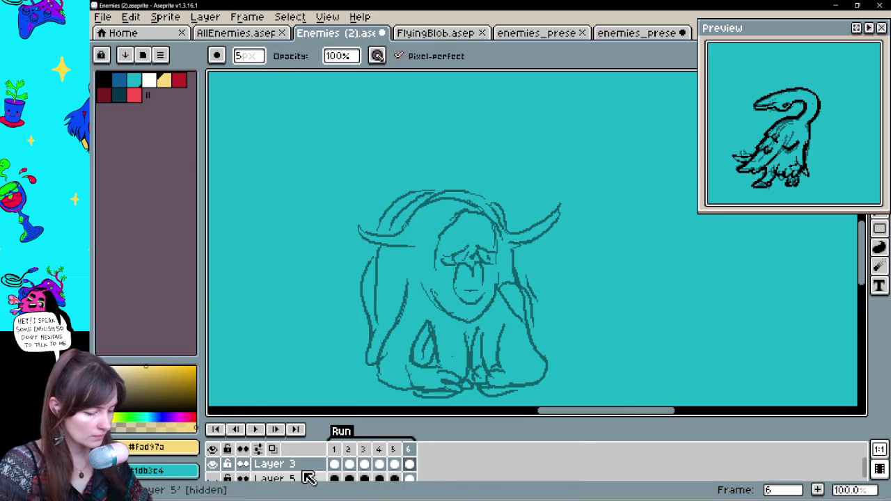
{"action": "left_click", "coordinate": [233, 470]}
{"action": "left_click", "coordinate": [221, 465]}
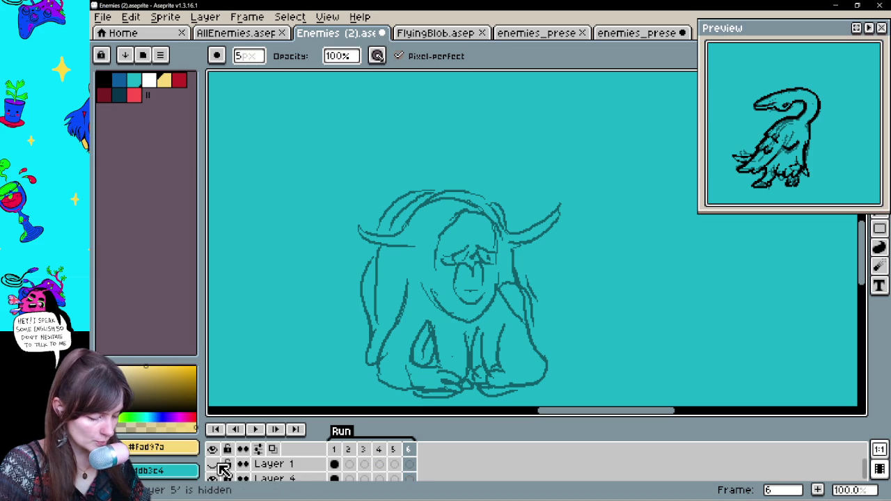
{"action": "scroll", "coordinate": [223, 470], "scroll_direction": "up", "scroll_amount": 1}
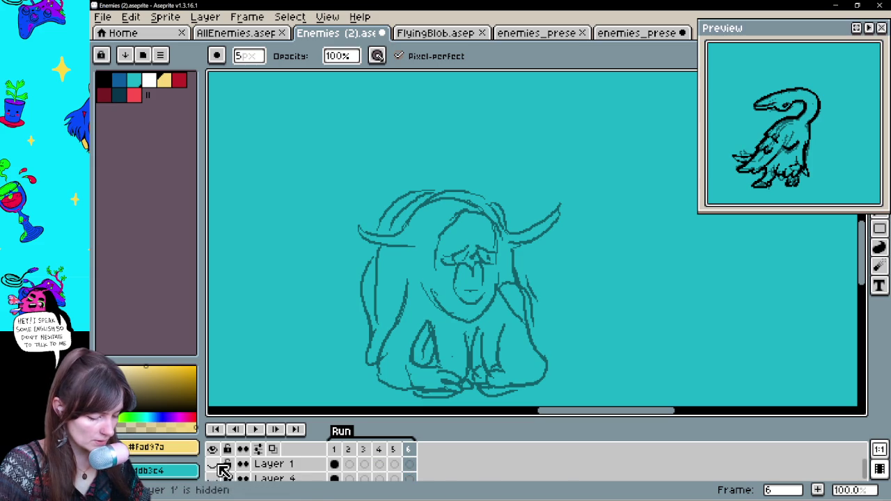
{"action": "left_click", "coordinate": [334, 464]}
{"action": "scroll", "coordinate": [488, 243], "scroll_direction": "down", "scroll_amount": 1}
{"action": "mouse_move", "coordinate": [471, 273]}
{"action": "left_mouse_down"}
{"action": "mouse_move", "coordinate": [820, 273]}
{"action": "mouse_move", "coordinate": [604, 294]}
{"action": "left_mouse_up"}
{"action": "left_click", "coordinate": [218, 465]}
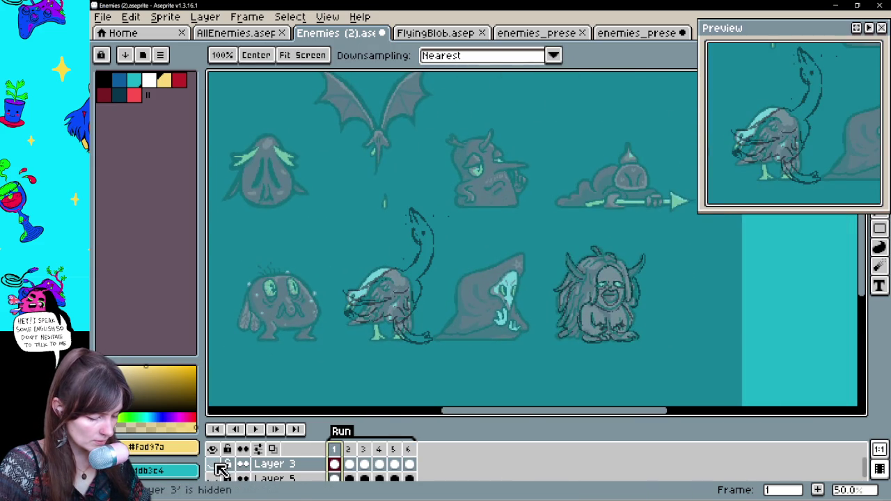
{"action": "left_click", "coordinate": [214, 465]}
{"action": "scroll", "coordinate": [216, 467], "scroll_direction": "down", "scroll_amount": 1}
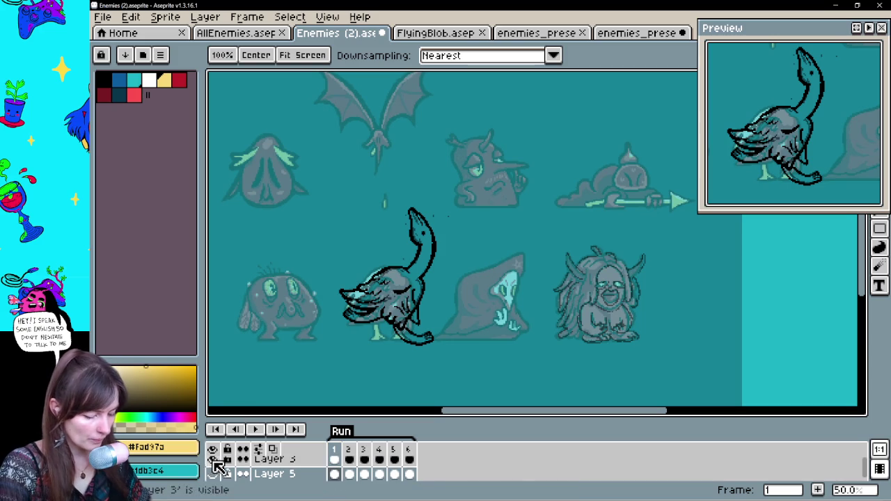
{"action": "scroll", "coordinate": [222, 485], "scroll_direction": "up", "scroll_amount": 1}
- Hide the faded enemy sheet on Layer 1 and show the red goose on Layer 4 at frame 1
{"action": "left_click", "coordinate": [216, 464]}
{"action": "left_click", "coordinate": [221, 476]}
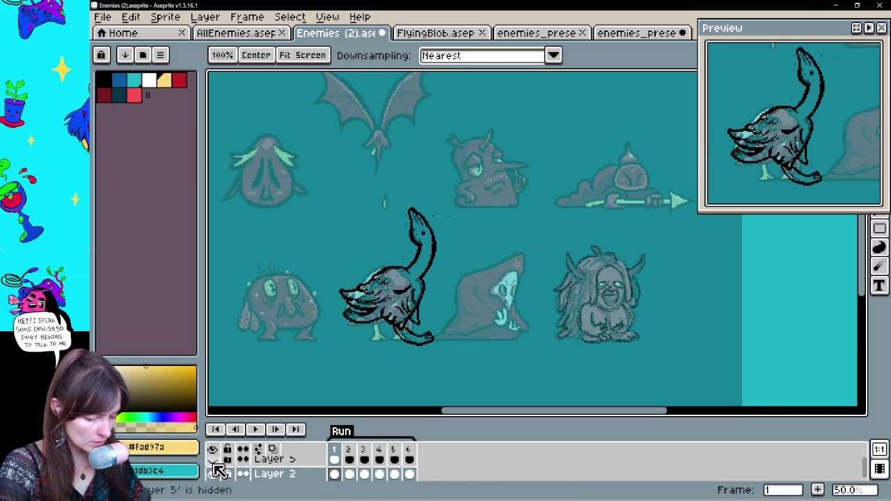
{"action": "left_click", "coordinate": [224, 484]}
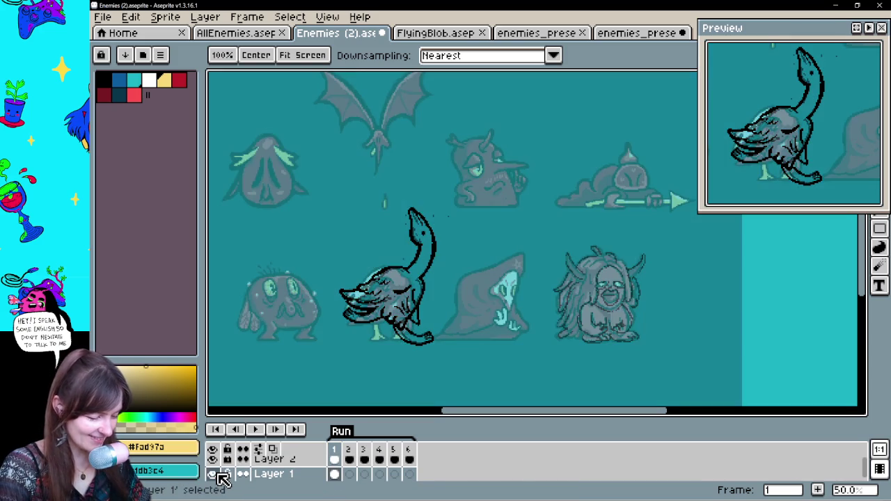
{"action": "left_click", "coordinate": [221, 479]}
{"action": "left_click", "coordinate": [213, 475]}
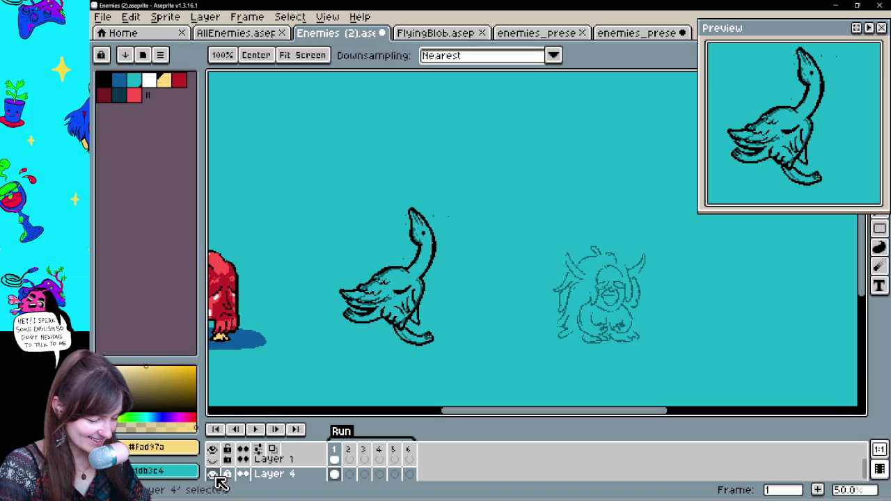
{"action": "key", "text": "b"}
{"action": "left_click", "coordinate": [334, 474]}
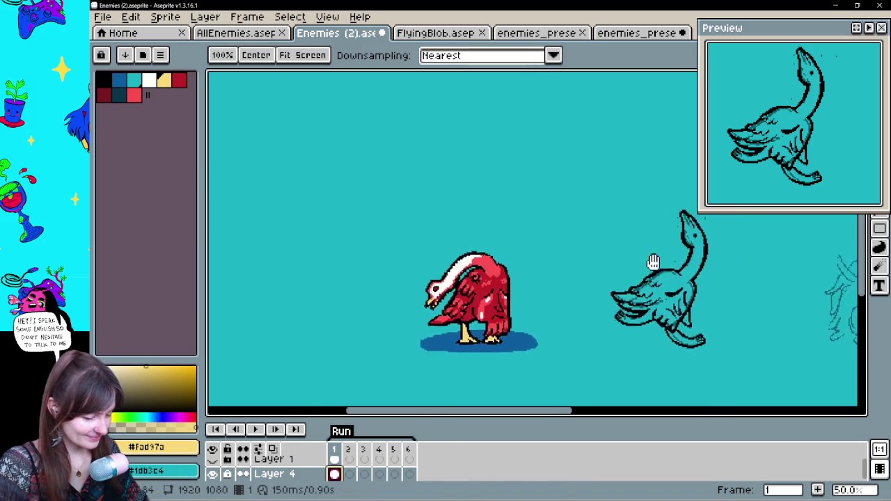
{"action": "scroll", "coordinate": [547, 312], "scroll_direction": "down", "scroll_amount": 2}
{"action": "scroll", "coordinate": [546, 311], "scroll_direction": "down", "scroll_amount": 2}
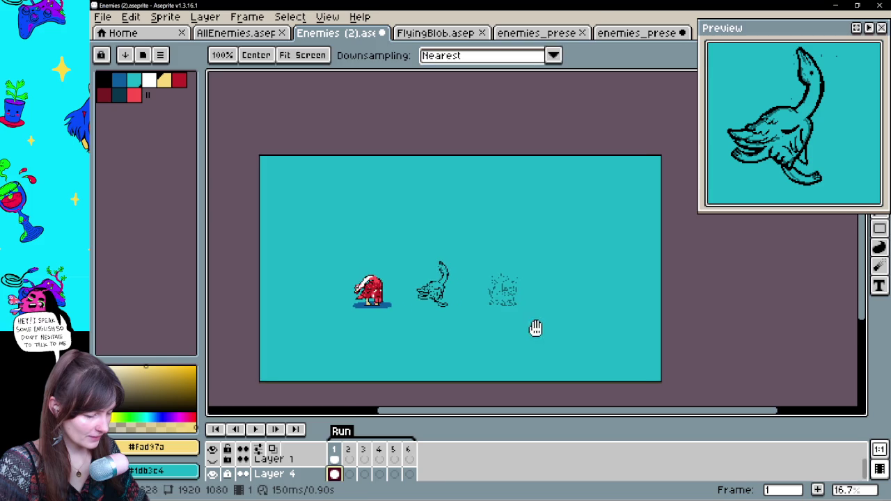
- Try to move the red goose with Ctrl held, then undo the attempt
{"action": "scroll", "coordinate": [533, 328], "scroll_direction": "up", "scroll_amount": 1}
{"action": "key", "text": "ctrl"}
{"action": "key", "text": "ctrl"}
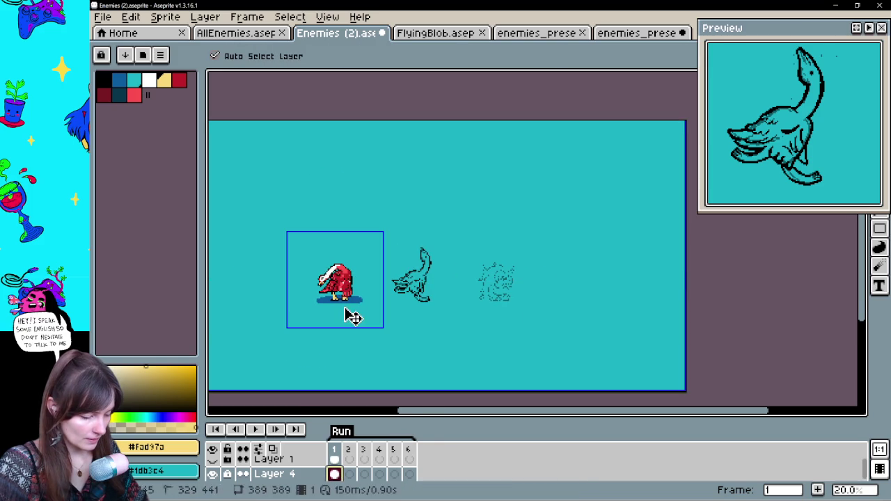
{"action": "left_click", "coordinate": [353, 317], "text": "ctrl"}
{"action": "left_click", "coordinate": [336, 308]}
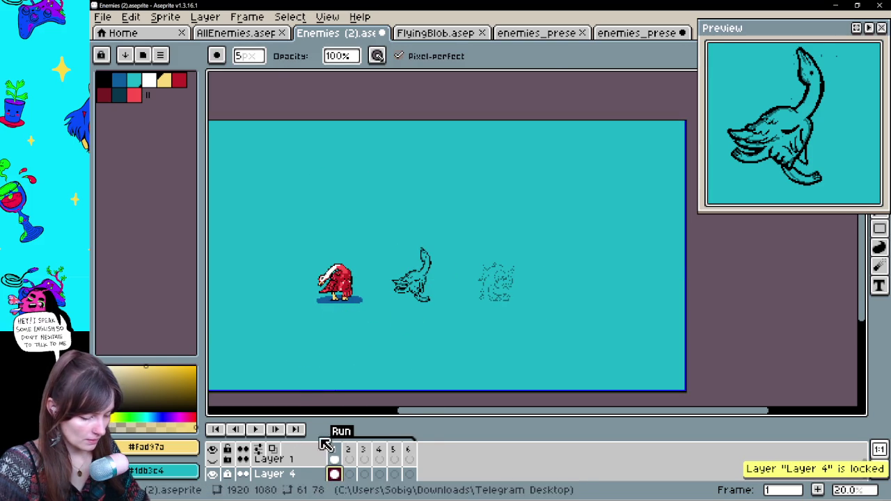
{"action": "left_click", "coordinate": [362, 308], "text": "ctrl"}
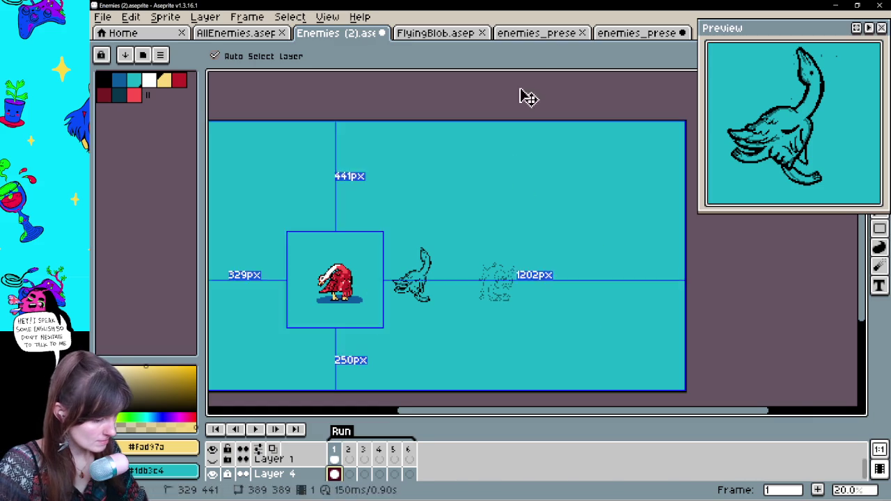
{"action": "key", "text": "ctrl+z"}
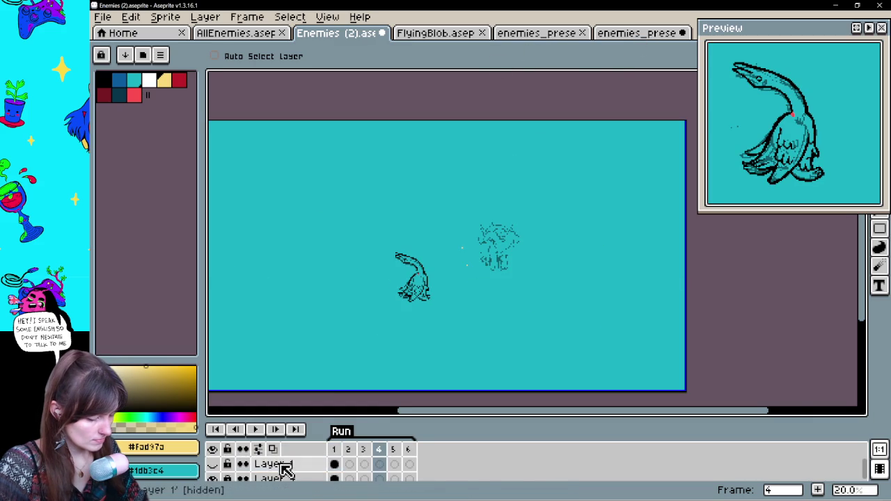
- Enlarge the timeline to list all six layers and return to frame 1
{"action": "left_click_drag", "start_coordinate": [367, 418], "coordinate": [374, 341]}
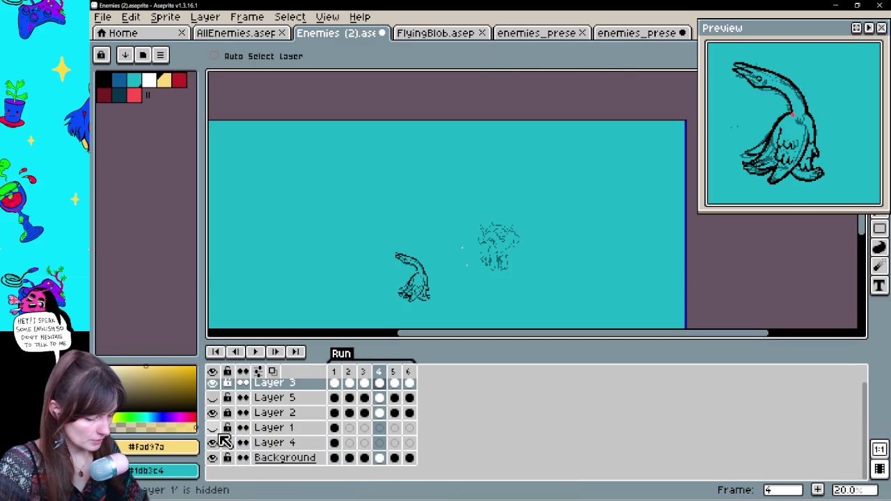
{"action": "scroll", "coordinate": [226, 453], "scroll_direction": "up", "scroll_amount": 1}
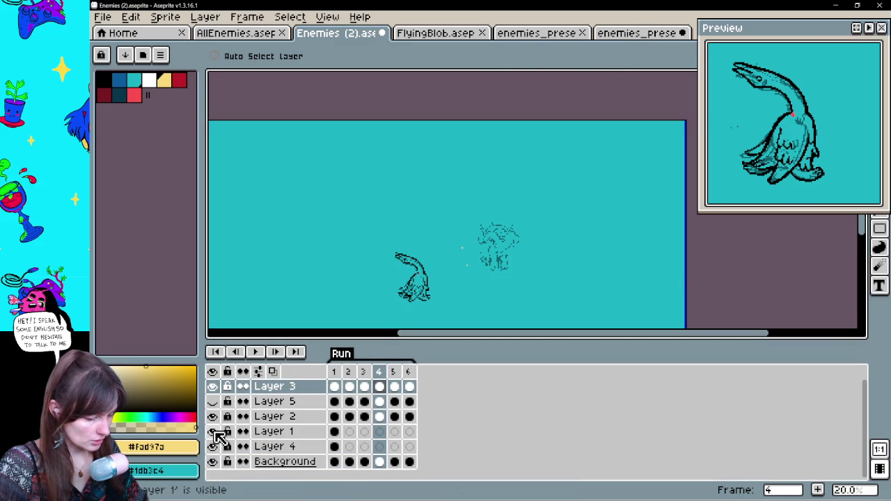
{"action": "left_click", "coordinate": [335, 387]}
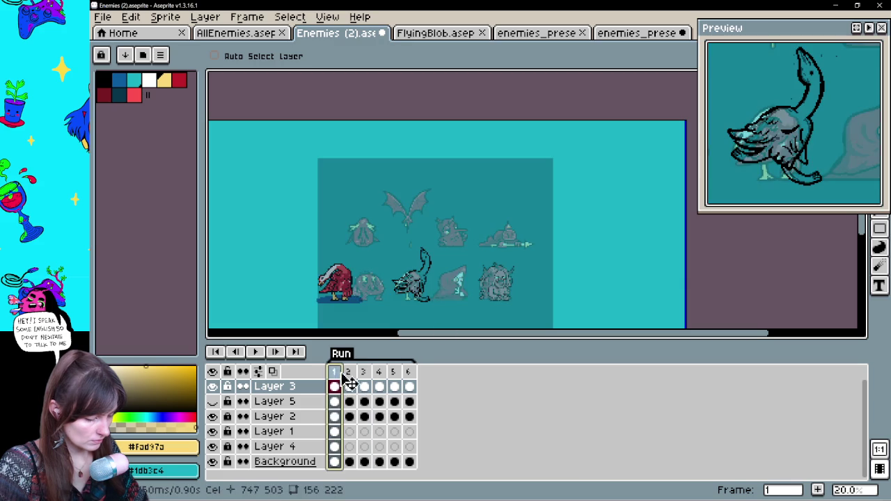
- Hide the faded enemy sheet on Layer 1 and select Layer 4's frame 1 goose cel
{"action": "left_click", "coordinate": [212, 446]}
{"action": "left_click", "coordinate": [213, 446]}
{"action": "left_click", "coordinate": [212, 431]}
{"action": "left_click", "coordinate": [256, 432]}
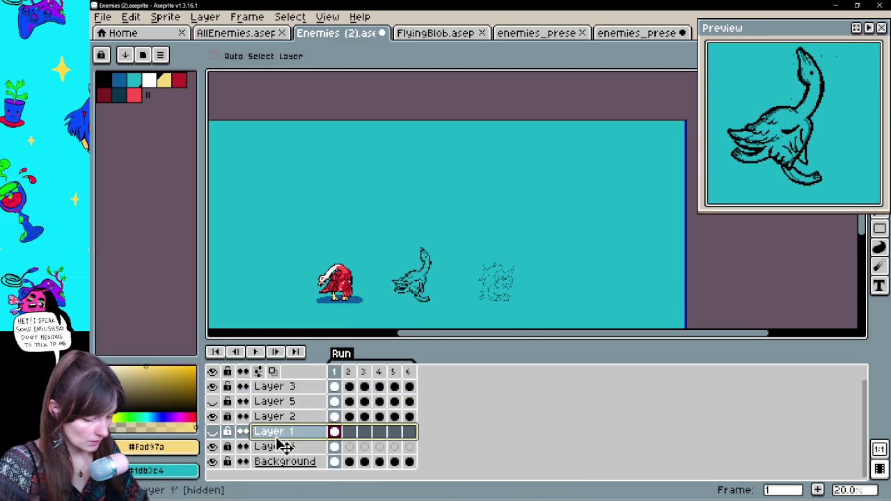
{"action": "left_click", "coordinate": [277, 447]}
{"action": "left_click", "coordinate": [336, 449]}
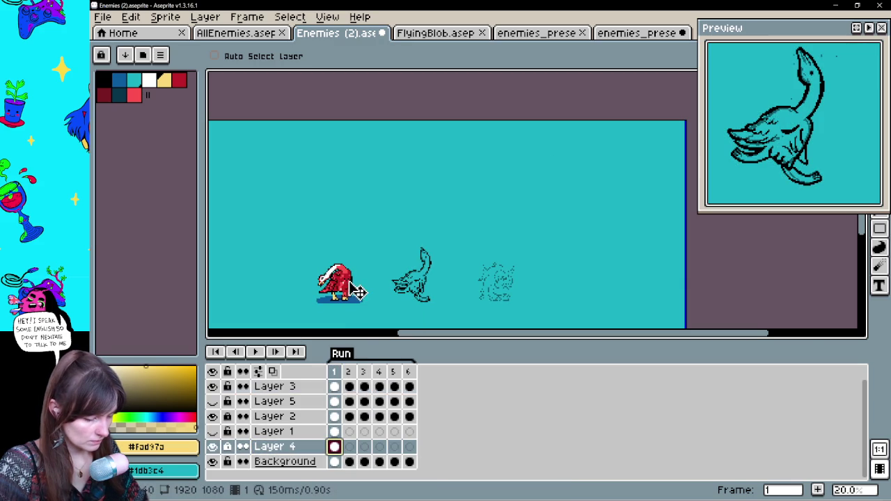
{"action": "left_click", "coordinate": [449, 273]}
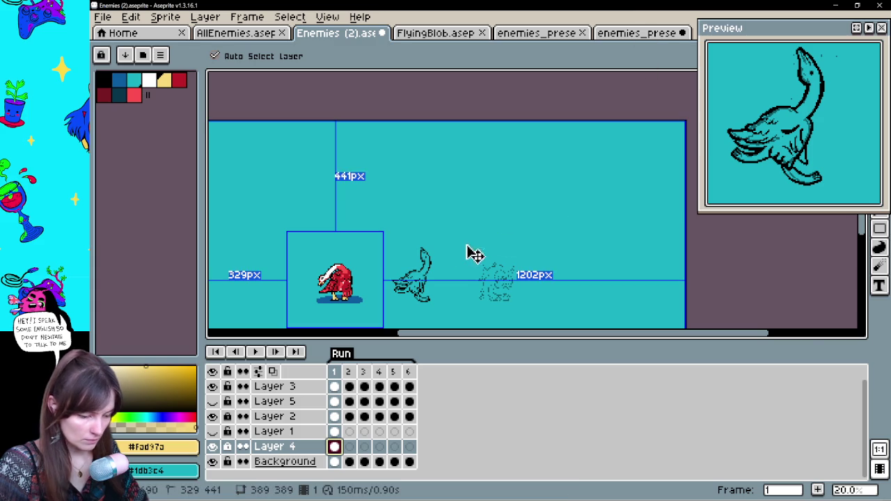
{"action": "left_click", "coordinate": [365, 285]}
- Select all in the enemies_presentation file, then back on the sheet undo a goose move
{"action": "left_click", "coordinate": [630, 33]}
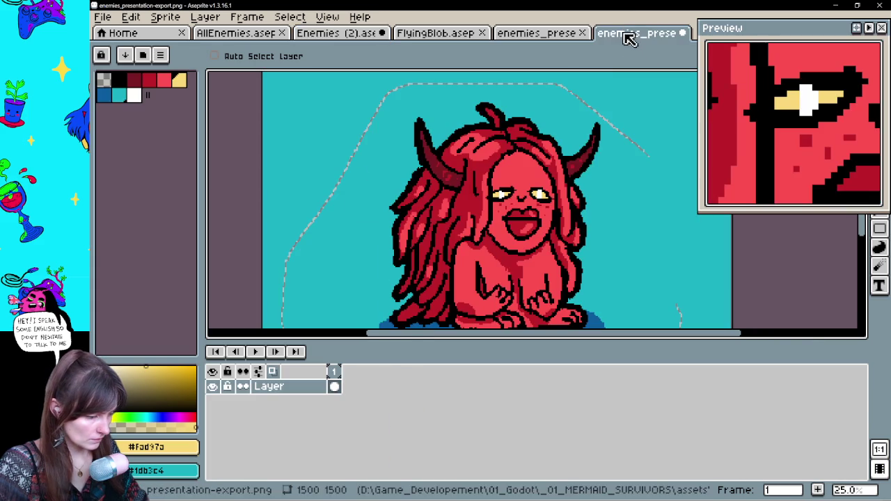
{"action": "key", "text": "ctrl+a"}
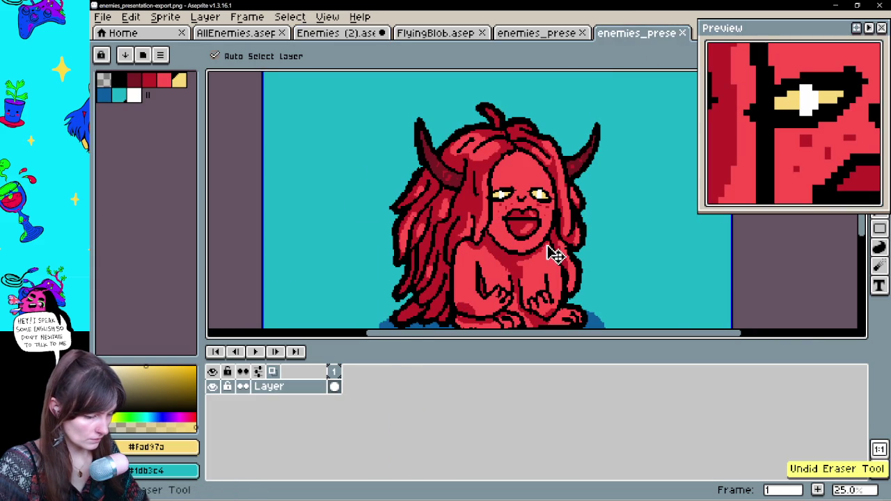
{"action": "left_click", "coordinate": [340, 34]}
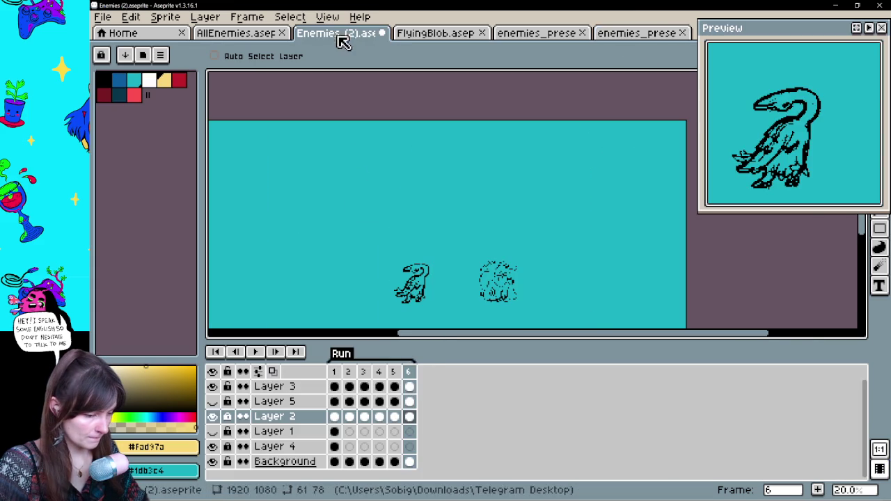
{"action": "left_click", "coordinate": [336, 446]}
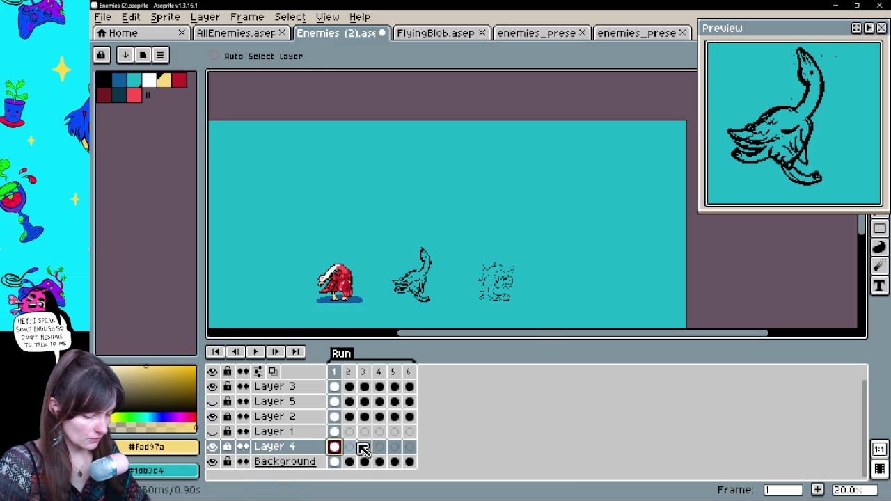
{"action": "mouse_move", "coordinate": [342, 285]}
{"action": "left_mouse_down"}
{"action": "mouse_move", "coordinate": [596, 280]}
{"action": "mouse_move", "coordinate": [583, 230]}
{"action": "mouse_move", "coordinate": [607, 221]}
{"action": "left_mouse_up"}
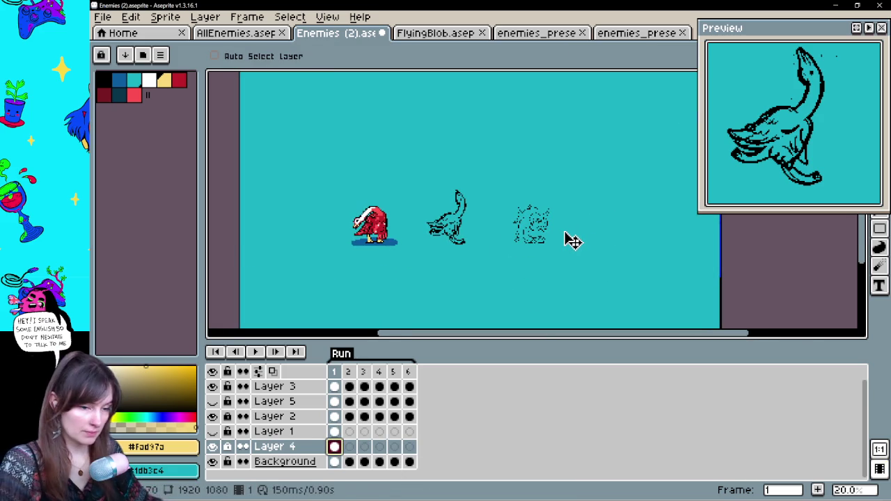
{"action": "key", "text": "ctrl+z"}
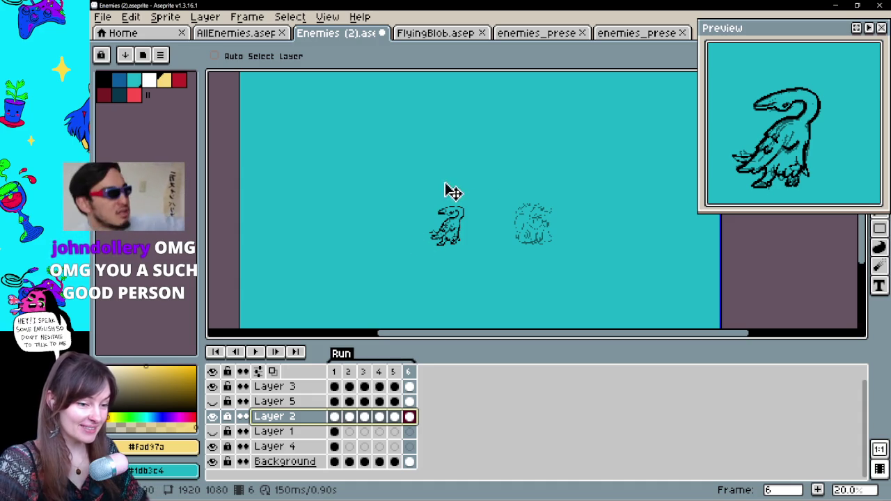
{"action": "left_click", "coordinate": [303, 436]}
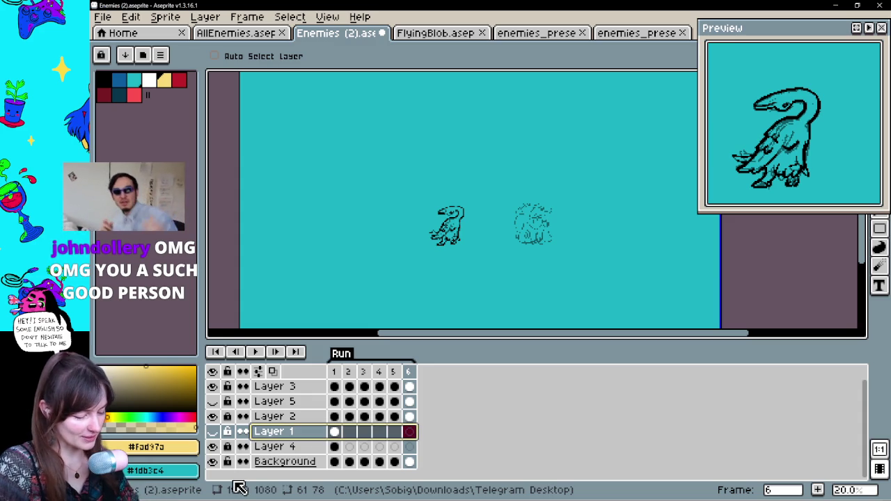
{"action": "left_click", "coordinate": [286, 449]}
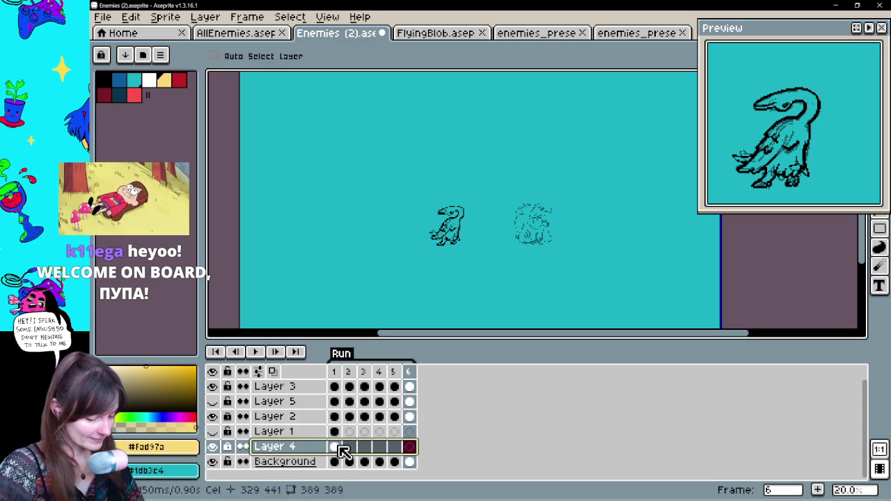
- Compare frames 1 and 2 of the enemy sheet and settle on frame 2
{"action": "left_click", "coordinate": [336, 447]}
{"action": "left_click", "coordinate": [350, 453]}
{"action": "left_click", "coordinate": [336, 447]}
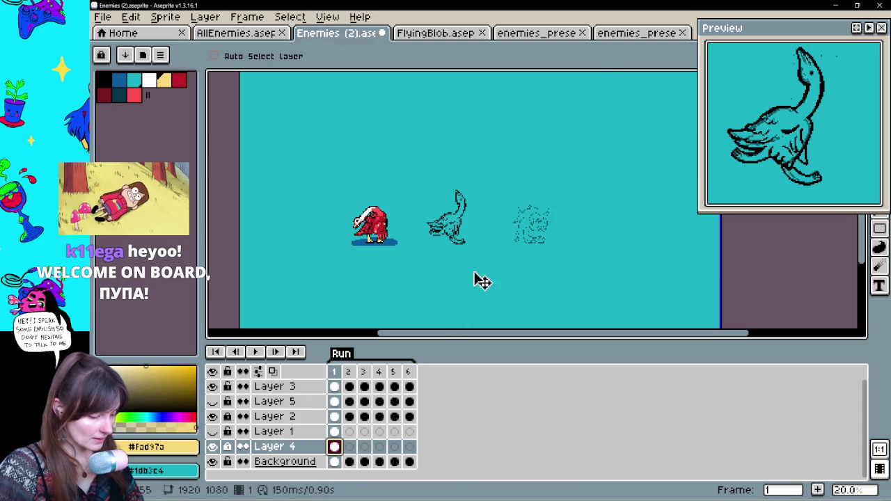
{"action": "left_click_drag", "start_coordinate": [484, 199], "coordinate": [468, 231]}
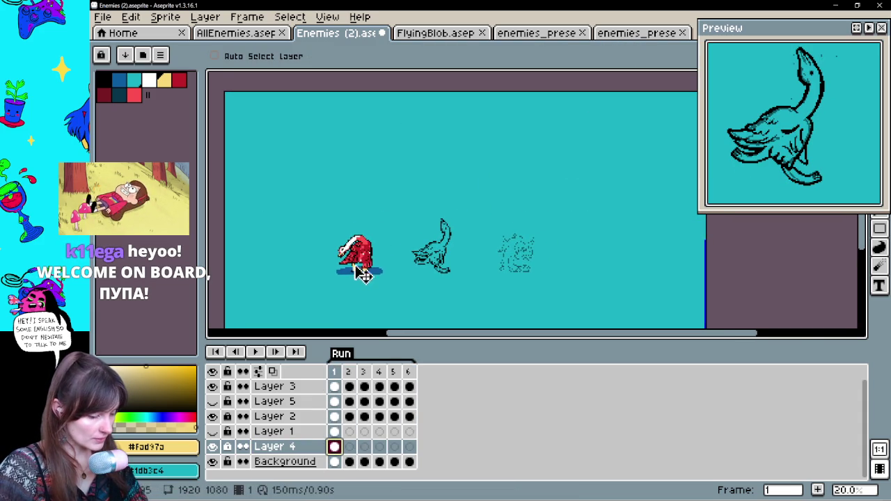
{"action": "left_click", "coordinate": [349, 448]}
{"action": "key", "text": "space"}
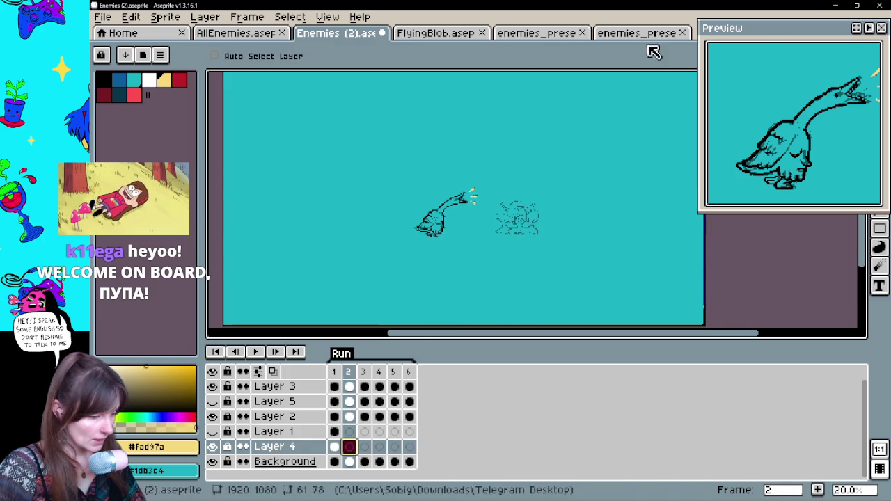
- Take the red demon from the enemies_presentation-export artwork and paste it into frame 2
{"action": "left_click", "coordinate": [644, 33]}
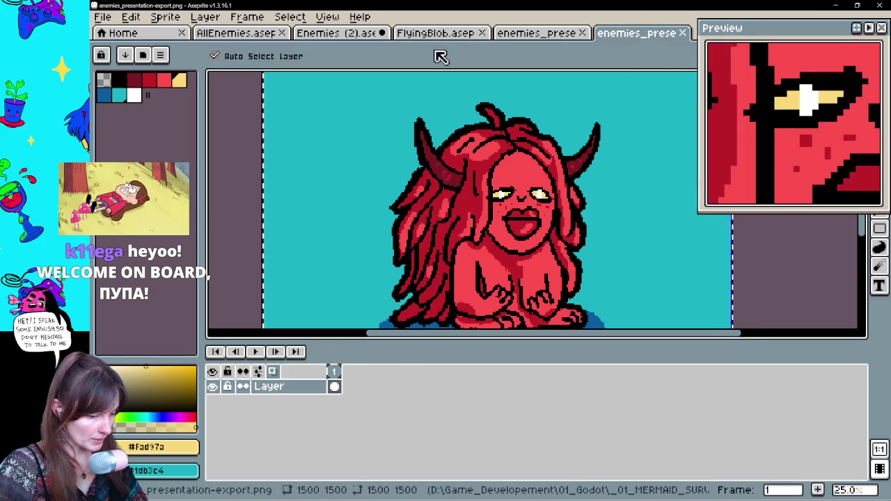
{"action": "left_click", "coordinate": [352, 34]}
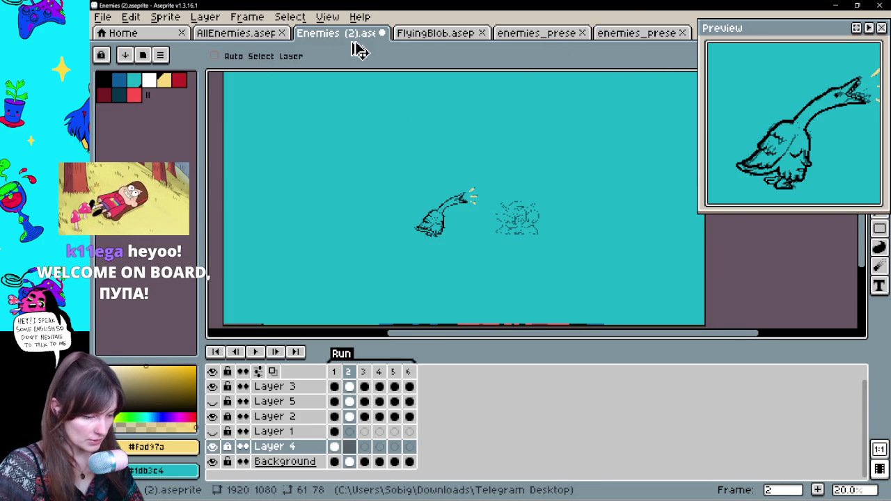
{"action": "left_click_drag", "start_coordinate": [576, 179], "coordinate": [591, 219]}
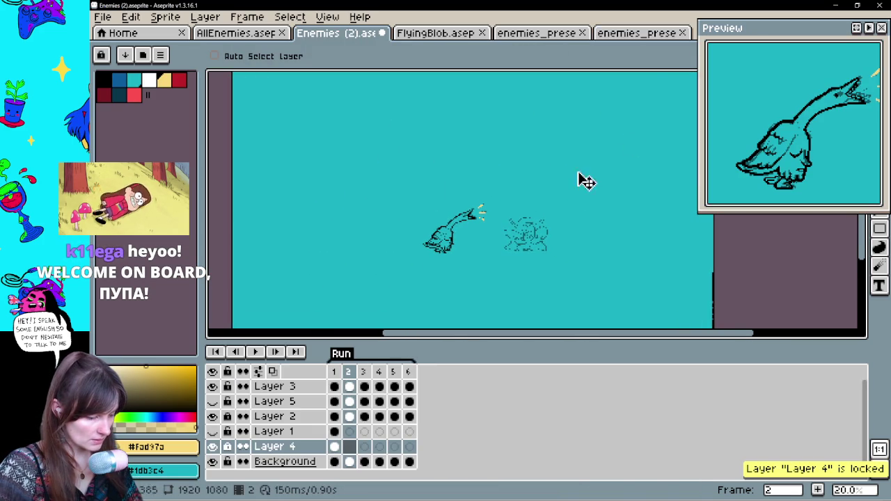
{"action": "left_click", "coordinate": [641, 33]}
{"action": "mouse_move", "coordinate": [531, 205]}
{"action": "left_mouse_down"}
{"action": "mouse_move", "coordinate": [550, 284]}
{"action": "mouse_move", "coordinate": [511, 201]}
{"action": "left_mouse_up"}
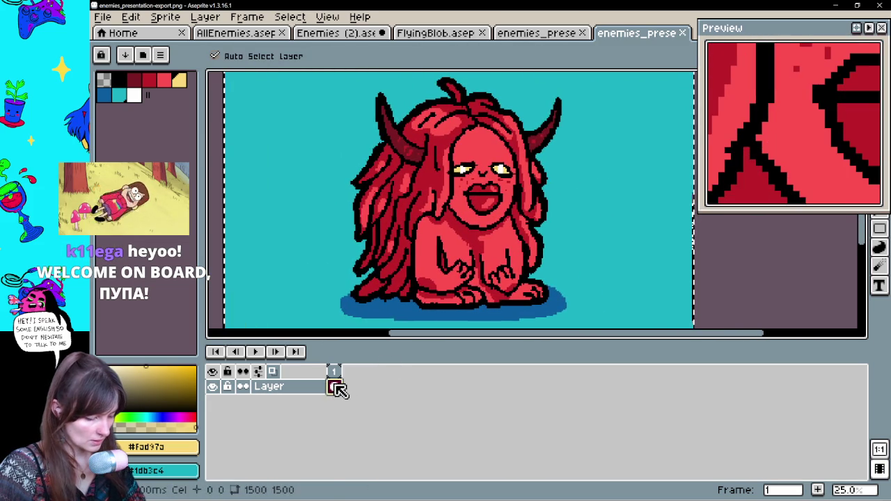
{"action": "left_click", "coordinate": [362, 40]}
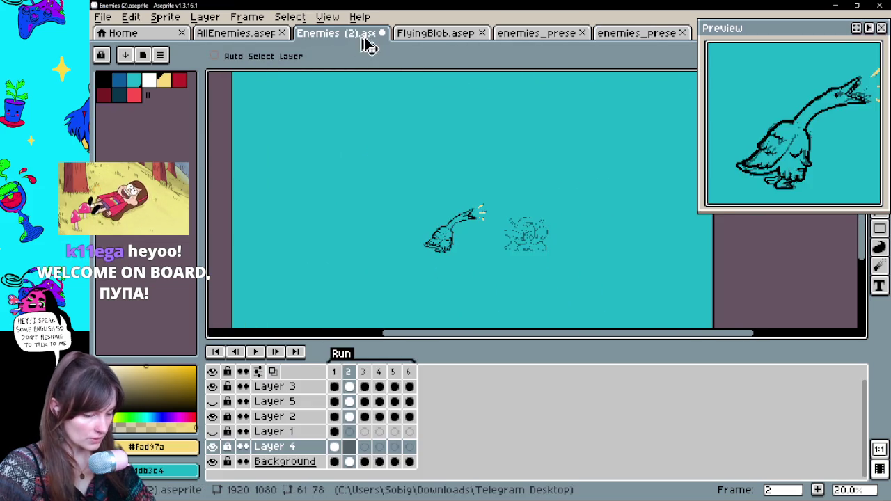
{"action": "key", "text": "ctrl+v"}
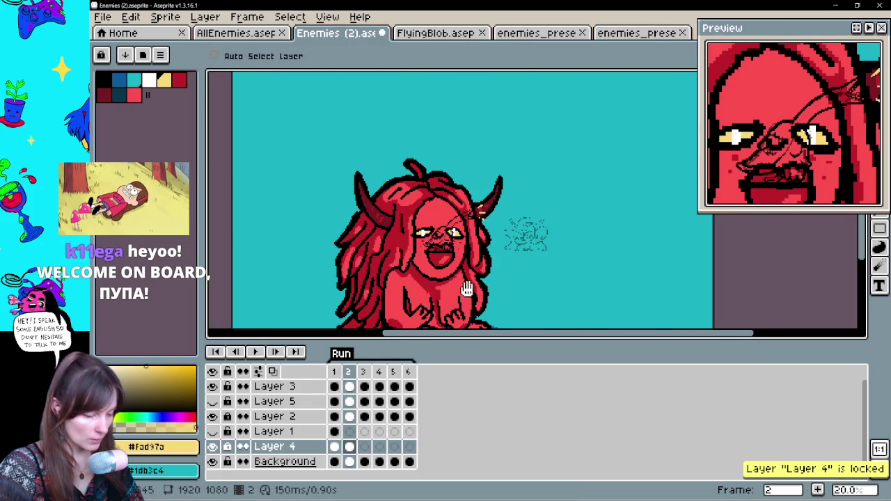
- Move the pasted demon up and right and begin shrinking it from its corner
{"action": "left_click_drag", "start_coordinate": [466, 289], "coordinate": [416, 235]}
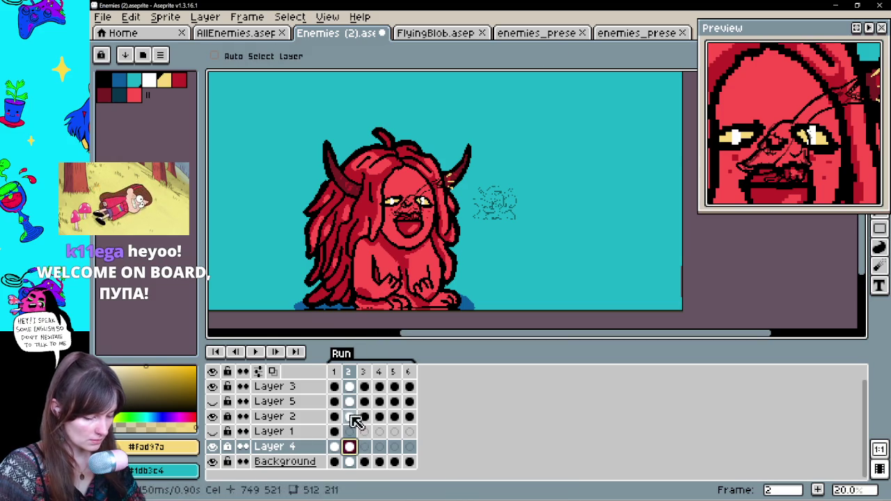
{"action": "left_click_drag", "start_coordinate": [400, 271], "coordinate": [453, 218]}
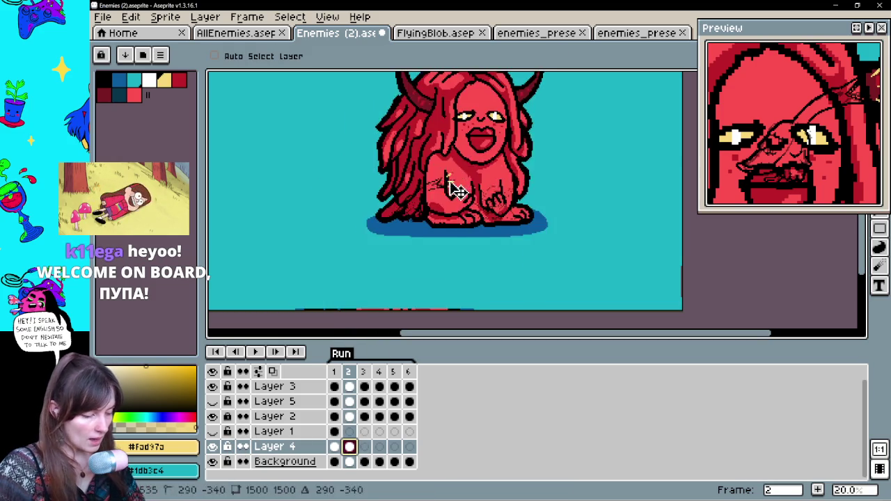
{"action": "key", "text": "m"}
{"action": "left_click_drag", "start_coordinate": [549, 132], "coordinate": [518, 223]}
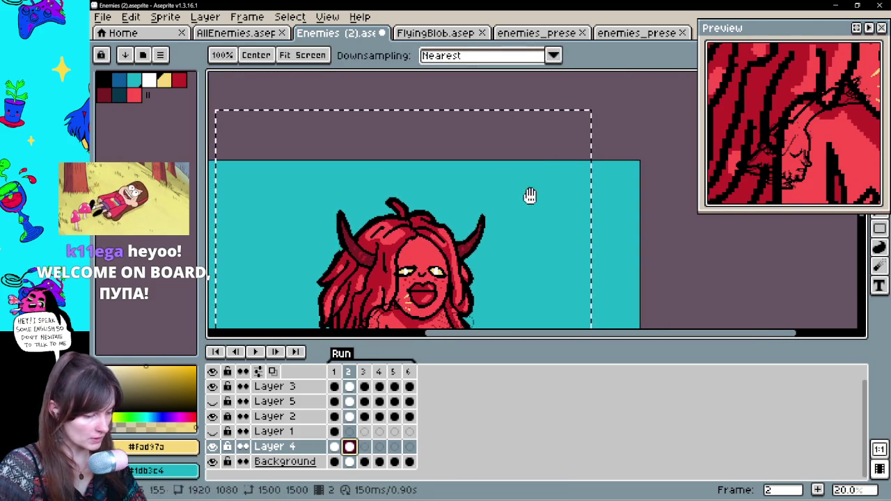
{"action": "left_click_drag", "start_coordinate": [594, 112], "coordinate": [497, 211]}
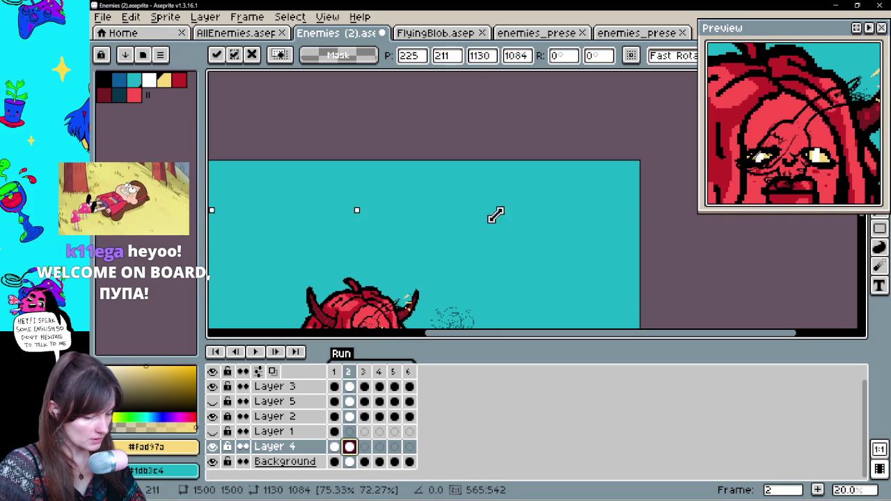
{"action": "left_click_drag", "start_coordinate": [575, 122], "coordinate": [527, 193]}
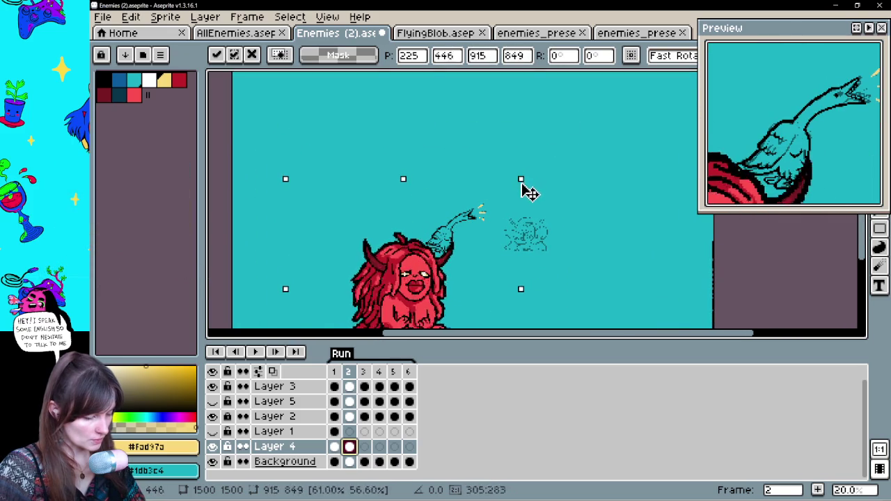
- Scale the demon down through about 630×539 to 445×389 and place it beside its sketch
{"action": "left_click_drag", "start_coordinate": [489, 281], "coordinate": [488, 267]}
{"action": "left_click_drag", "start_coordinate": [411, 268], "coordinate": [527, 215]}
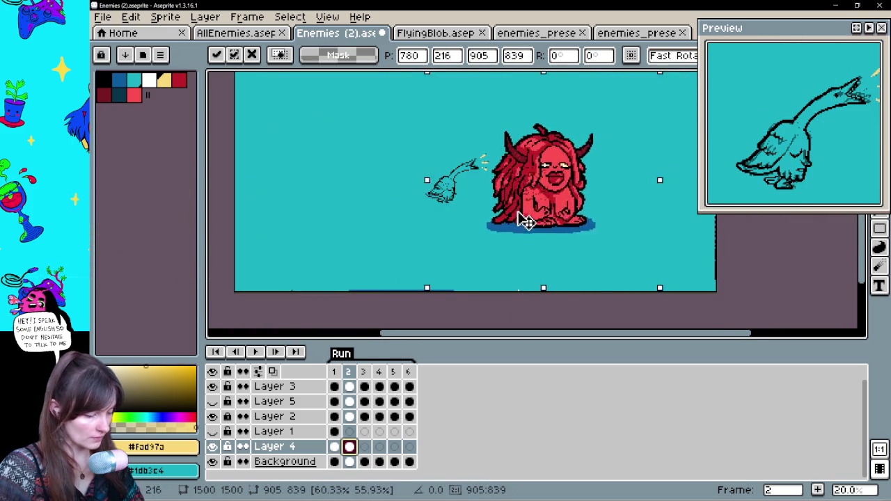
{"action": "left_click_drag", "start_coordinate": [588, 118], "coordinate": [527, 202]}
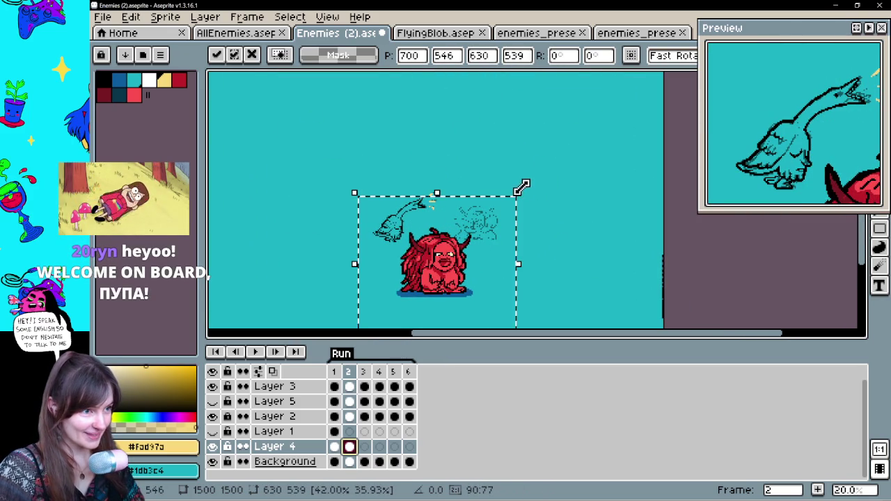
{"action": "mouse_move", "coordinate": [468, 249]}
{"action": "left_mouse_down"}
{"action": "mouse_move", "coordinate": [549, 249]}
{"action": "mouse_move", "coordinate": [563, 231]}
{"action": "left_mouse_up"}
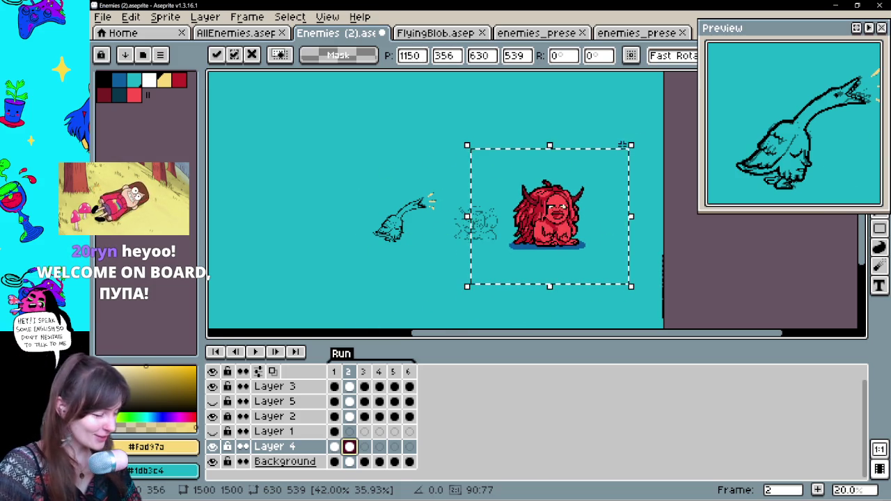
{"action": "left_click_drag", "start_coordinate": [631, 146], "coordinate": [587, 148]}
{"action": "mouse_move", "coordinate": [541, 253]}
{"action": "left_mouse_down"}
{"action": "mouse_move", "coordinate": [563, 237]}
{"action": "mouse_move", "coordinate": [548, 232]}
{"action": "left_mouse_up"}
{"action": "scroll", "coordinate": [549, 234], "scroll_direction": "up", "scroll_amount": 1}
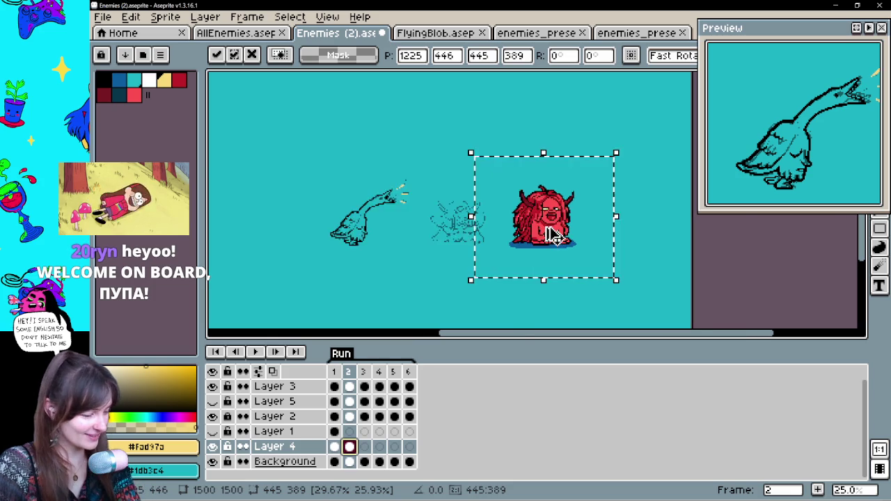
{"action": "scroll", "coordinate": [550, 235], "scroll_direction": "up", "scroll_amount": 1}
{"action": "scroll", "coordinate": [554, 235], "scroll_direction": "up", "scroll_amount": 1}
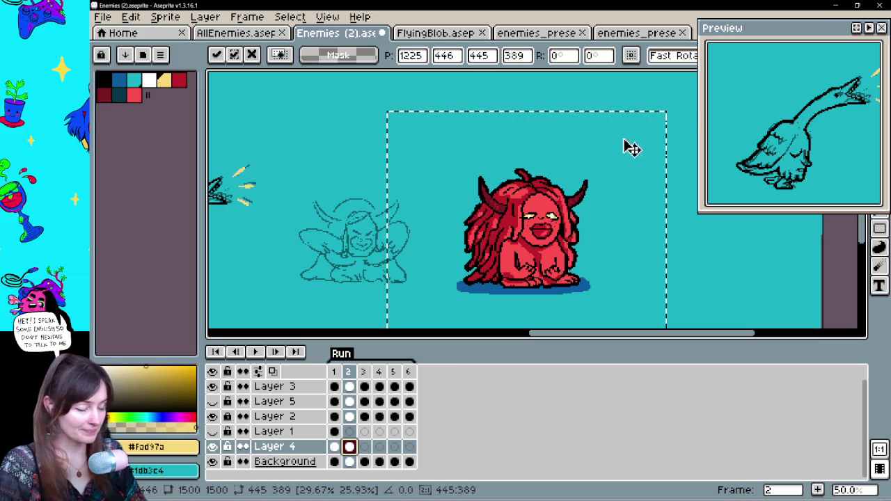
- Slide the demon left so it sits over its sketch in frame 2
{"action": "left_click_drag", "start_coordinate": [571, 230], "coordinate": [563, 232]}
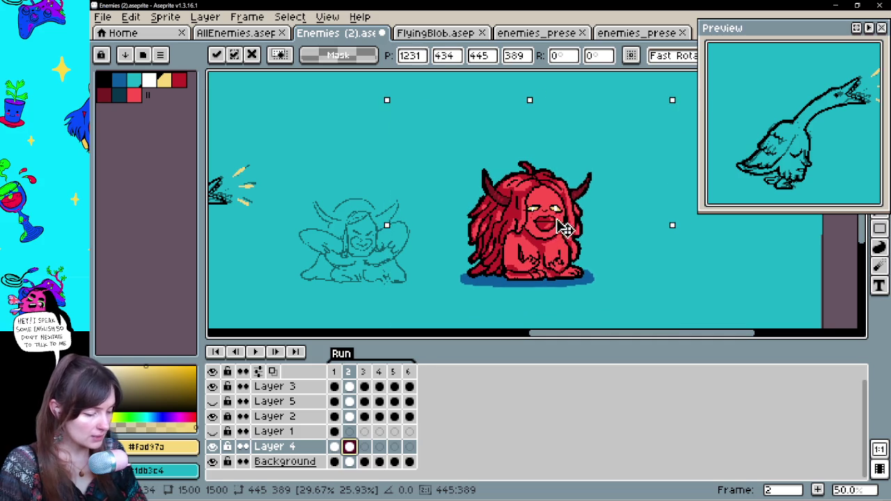
{"action": "mouse_move", "coordinate": [670, 98]}
{"action": "left_mouse_down"}
{"action": "mouse_move", "coordinate": [671, 115]}
{"action": "mouse_move", "coordinate": [627, 153]}
{"action": "left_mouse_up"}
{"action": "left_click_drag", "start_coordinate": [498, 286], "coordinate": [348, 277]}
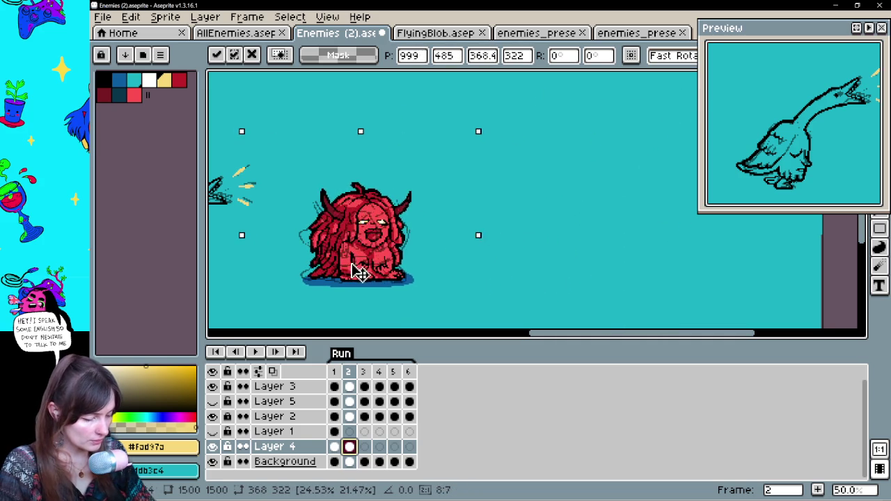
- Paste the demon onto frame 1's sketch and resize it, then discard that paste
{"action": "left_click", "coordinate": [349, 447]}
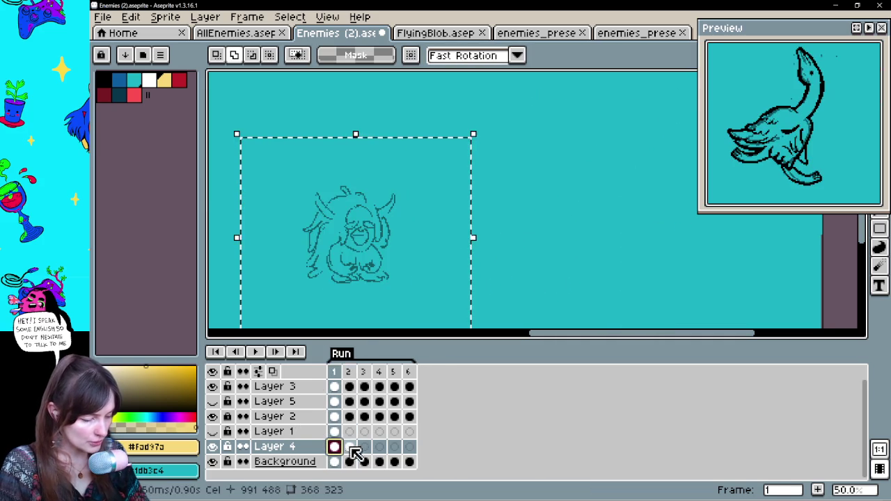
{"action": "key", "text": "Left"}
{"action": "left_click_drag", "start_coordinate": [379, 269], "coordinate": [374, 270]}
{"action": "mouse_move", "coordinate": [467, 134]}
{"action": "left_mouse_down"}
{"action": "mouse_move", "coordinate": [470, 148]}
{"action": "mouse_move", "coordinate": [458, 145]}
{"action": "left_mouse_up"}
{"action": "left_click_drag", "start_coordinate": [365, 253], "coordinate": [370, 259]}
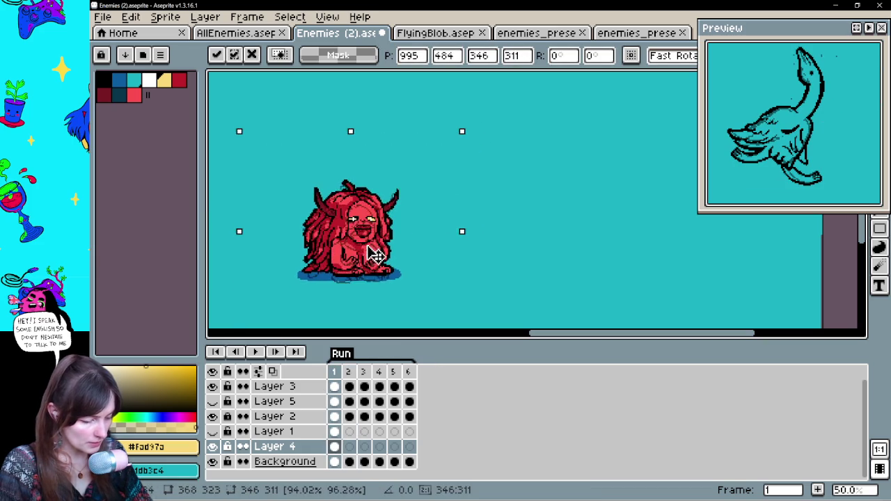
{"action": "mouse_move", "coordinate": [458, 140]}
{"action": "left_mouse_down"}
{"action": "mouse_move", "coordinate": [462, 145]}
{"action": "mouse_move", "coordinate": [455, 138]}
{"action": "mouse_move", "coordinate": [463, 136]}
{"action": "left_mouse_up"}
{"action": "left_click_drag", "start_coordinate": [367, 255], "coordinate": [363, 254]}
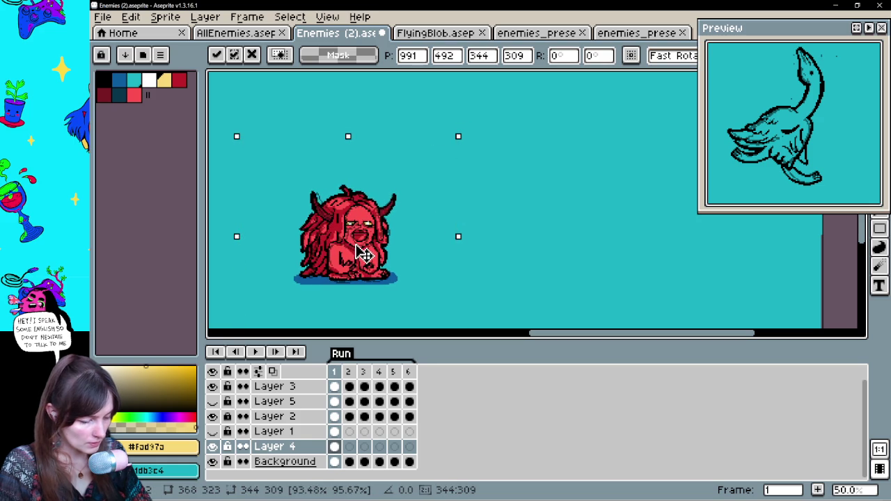
{"action": "key", "text": "Escape"}
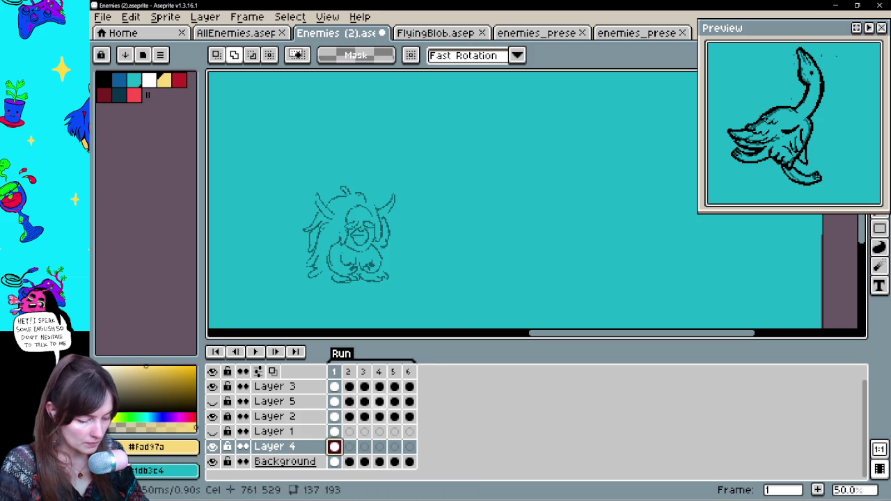
- Paste the demon again at full size and scale it to about 361×318 over the sketch
{"action": "key", "text": "ctrl+v"}
{"action": "scroll", "coordinate": [409, 209], "scroll_direction": "up", "scroll_amount": 4}
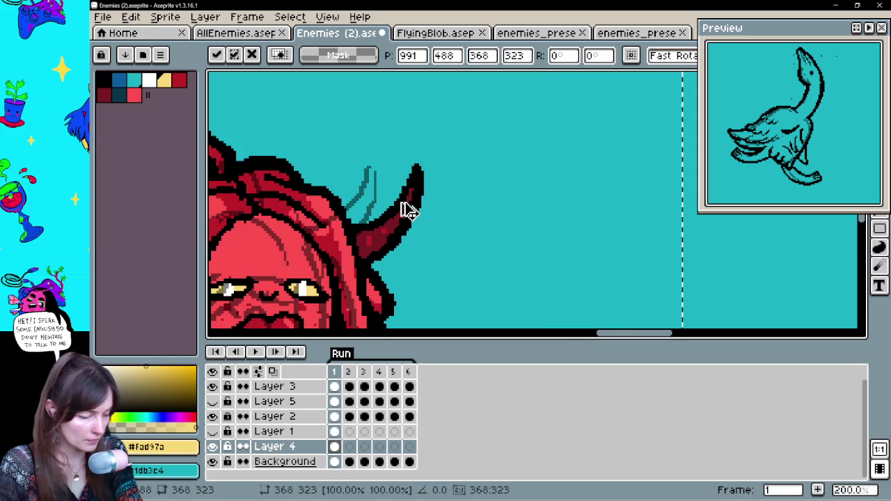
{"action": "left_click_drag", "start_coordinate": [457, 227], "coordinate": [527, 129]}
{"action": "key", "text": "ctrl+space"}
{"action": "type", "text": "-"}
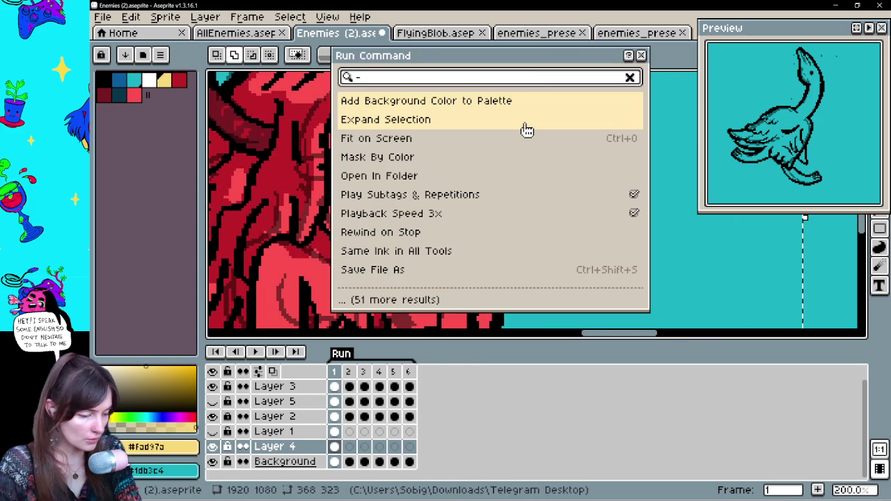
{"action": "left_click", "coordinate": [641, 55]}
{"action": "scroll", "coordinate": [585, 78], "scroll_direction": "down", "scroll_amount": 2}
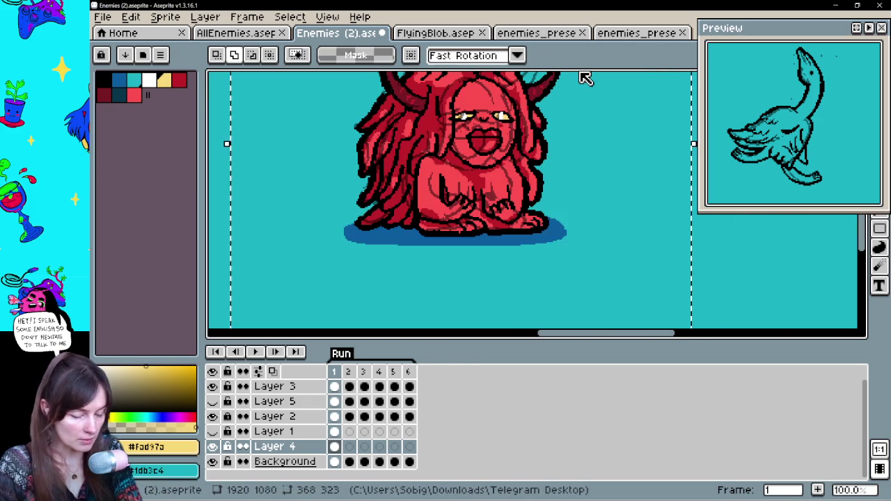
{"action": "scroll", "coordinate": [585, 78], "scroll_direction": "up", "scroll_amount": 5}
{"action": "scroll", "coordinate": [522, 213], "scroll_direction": "right", "scroll_amount": 3}
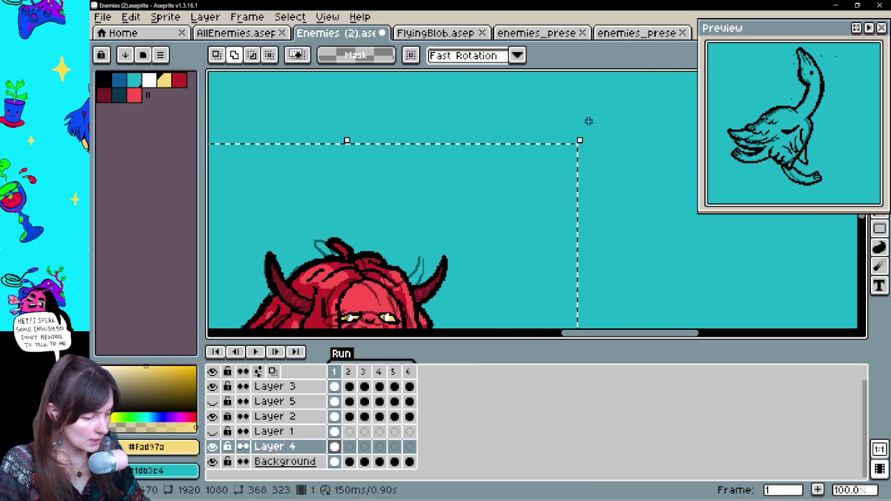
{"action": "left_click_drag", "start_coordinate": [581, 141], "coordinate": [576, 146]}
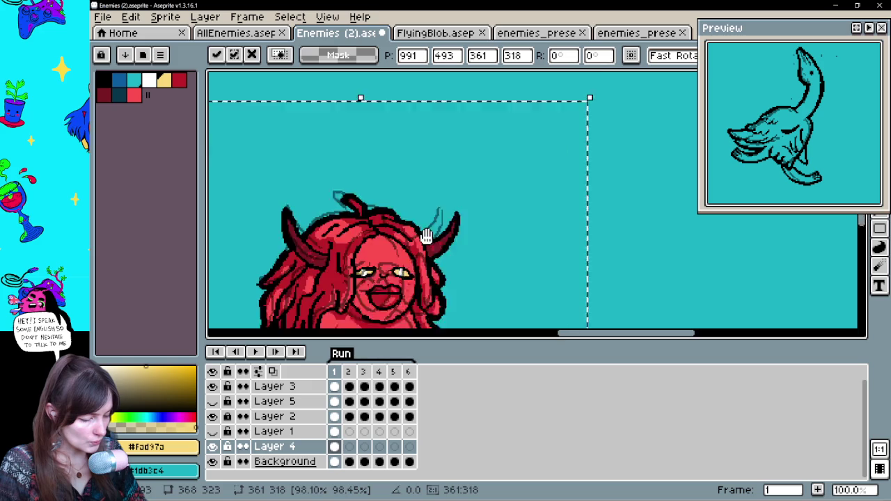